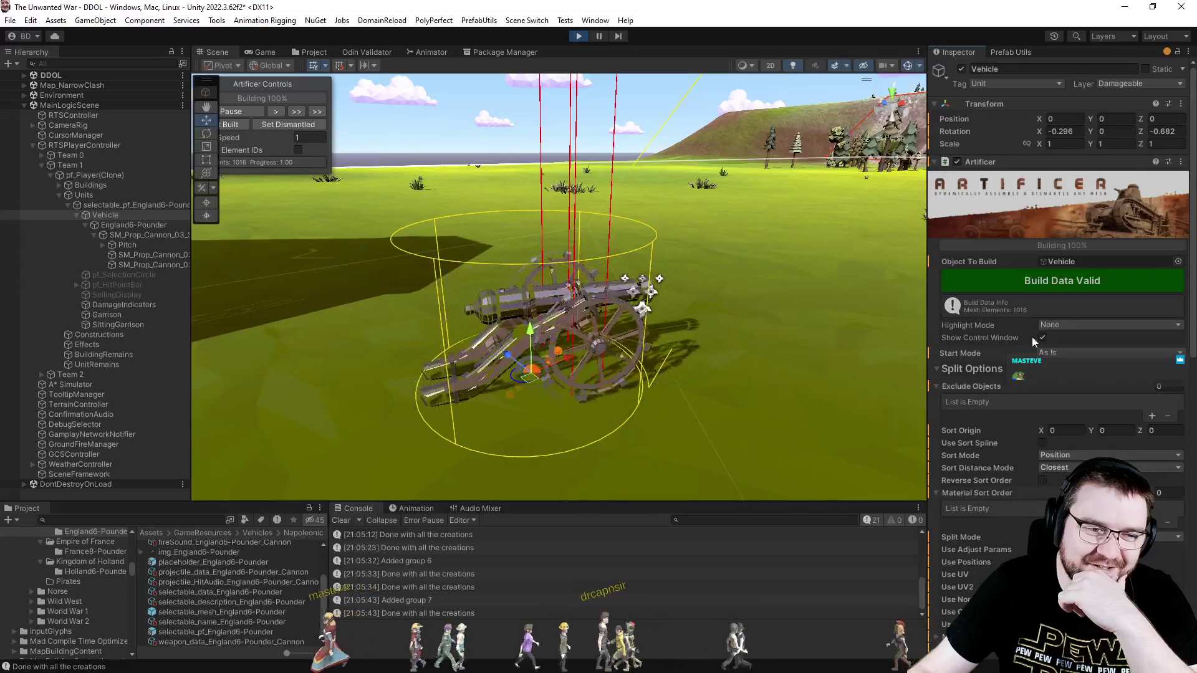
# Disable vertex colours and UV2 in the cannon's build data, rebuild it, and dismantle the cannon.
pyautogui.scroll(-3, 1022, 250)
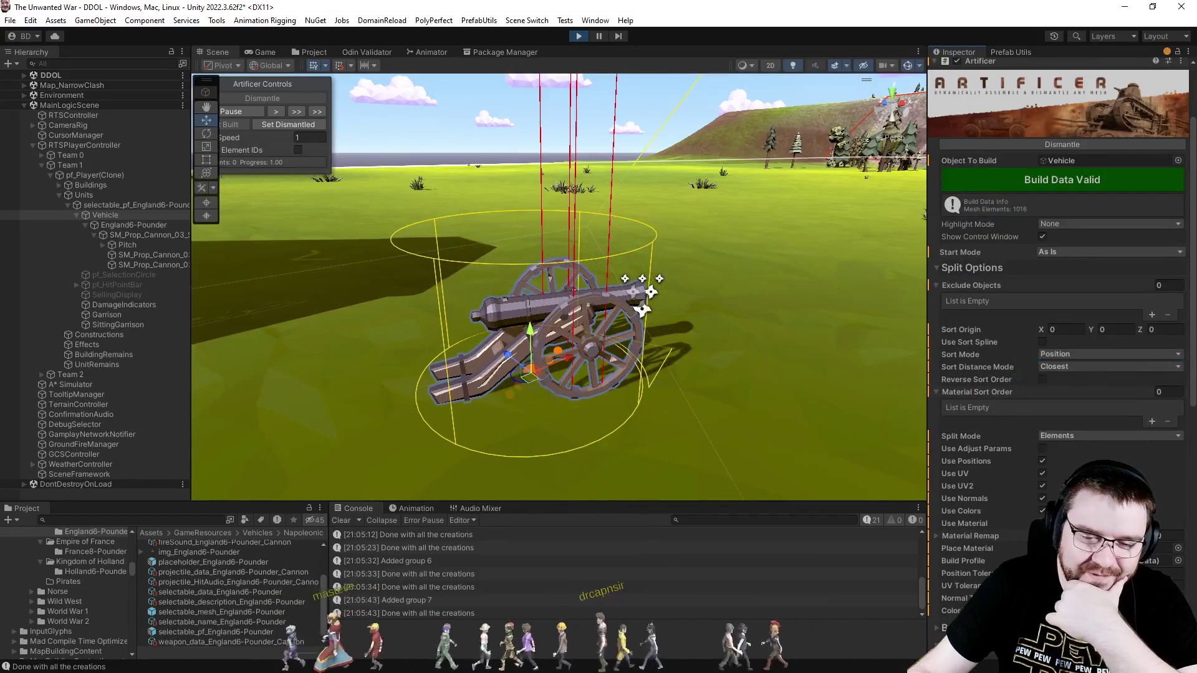
pyautogui.click(1042, 523)
pyautogui.click(1042, 511)
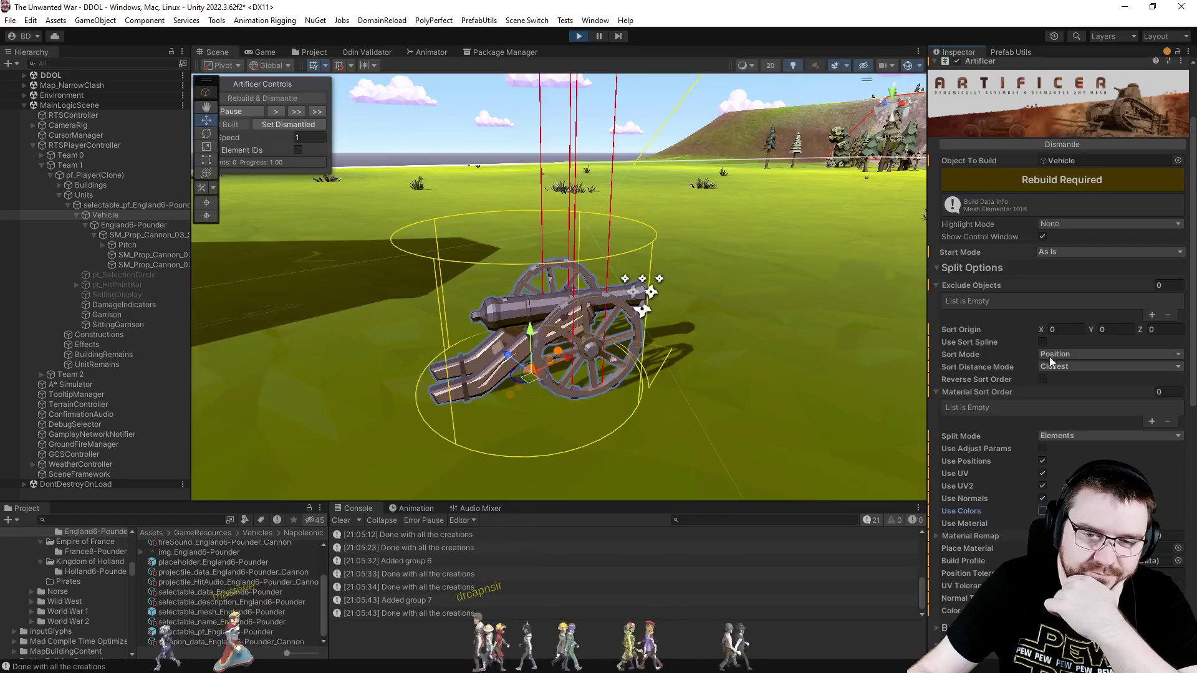
pyautogui.click(1071, 182)
pyautogui.click(1056, 145)
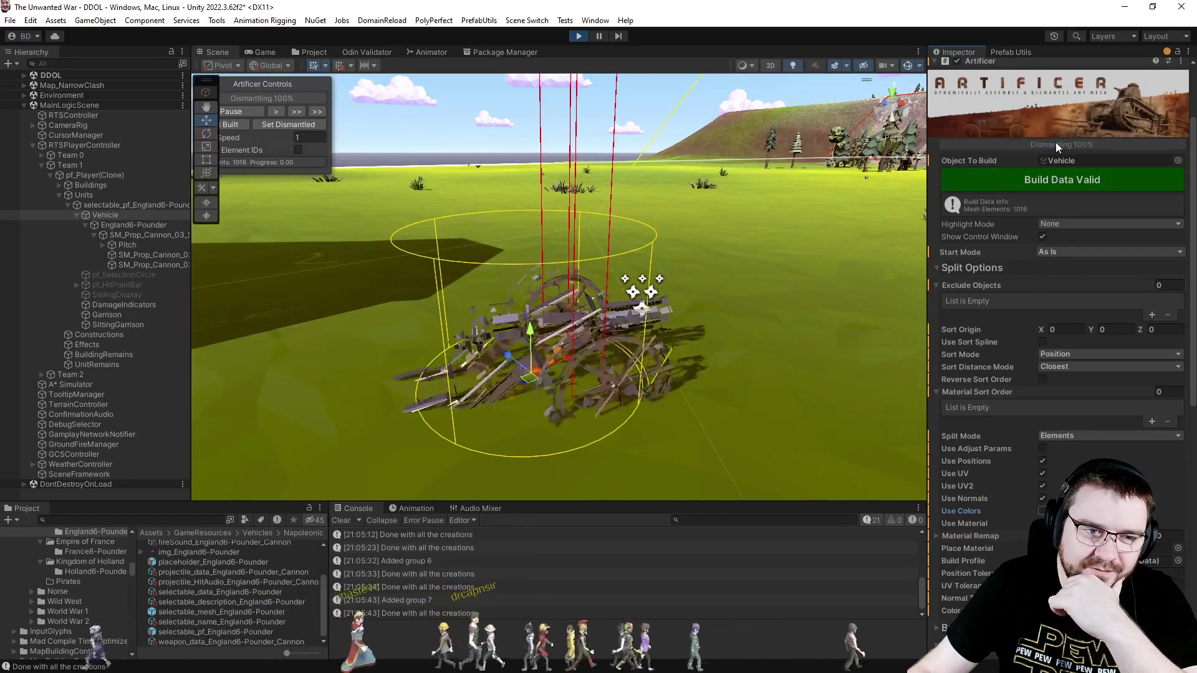
pyautogui.click(1043, 485)
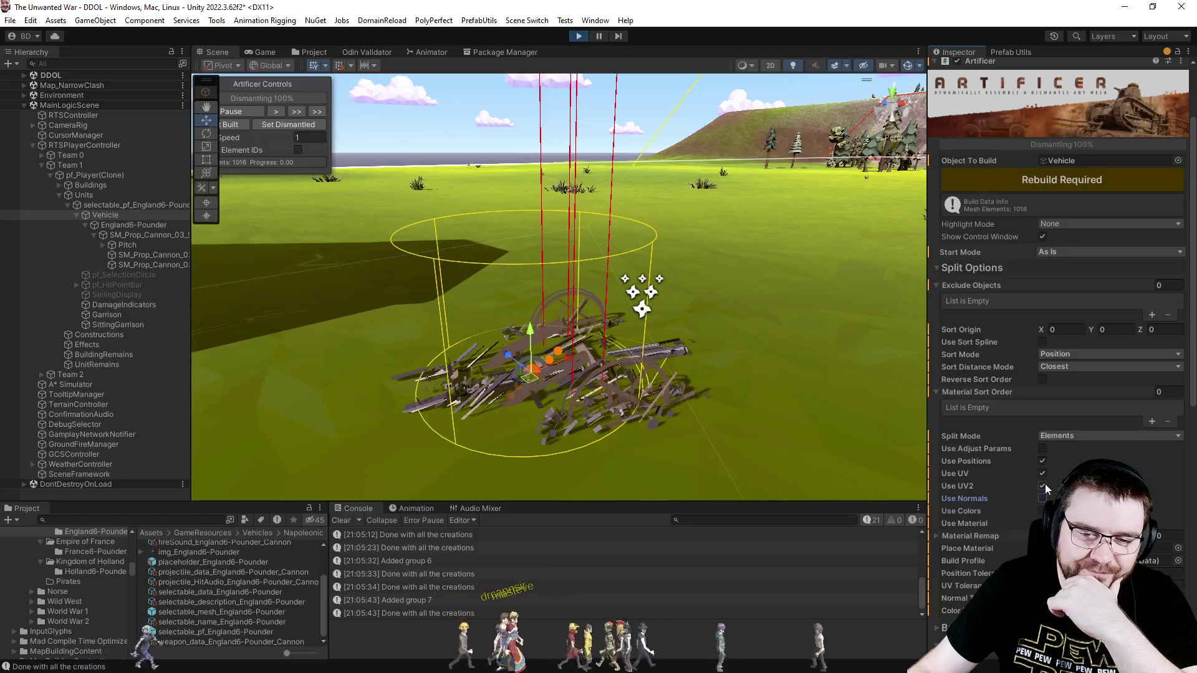
pyautogui.click(1067, 181)
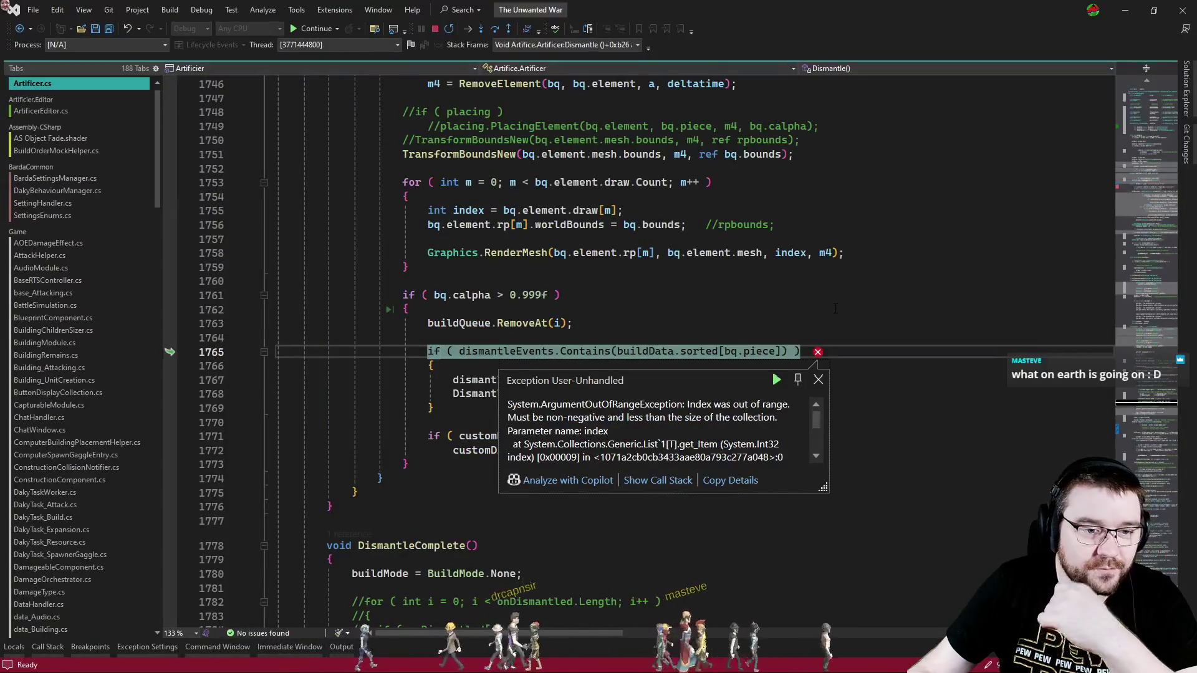
# Continue past the repeated ArgumentOutOfRangeException in Visual Studio with F5 and return to Unity.
pyautogui.press('F5')
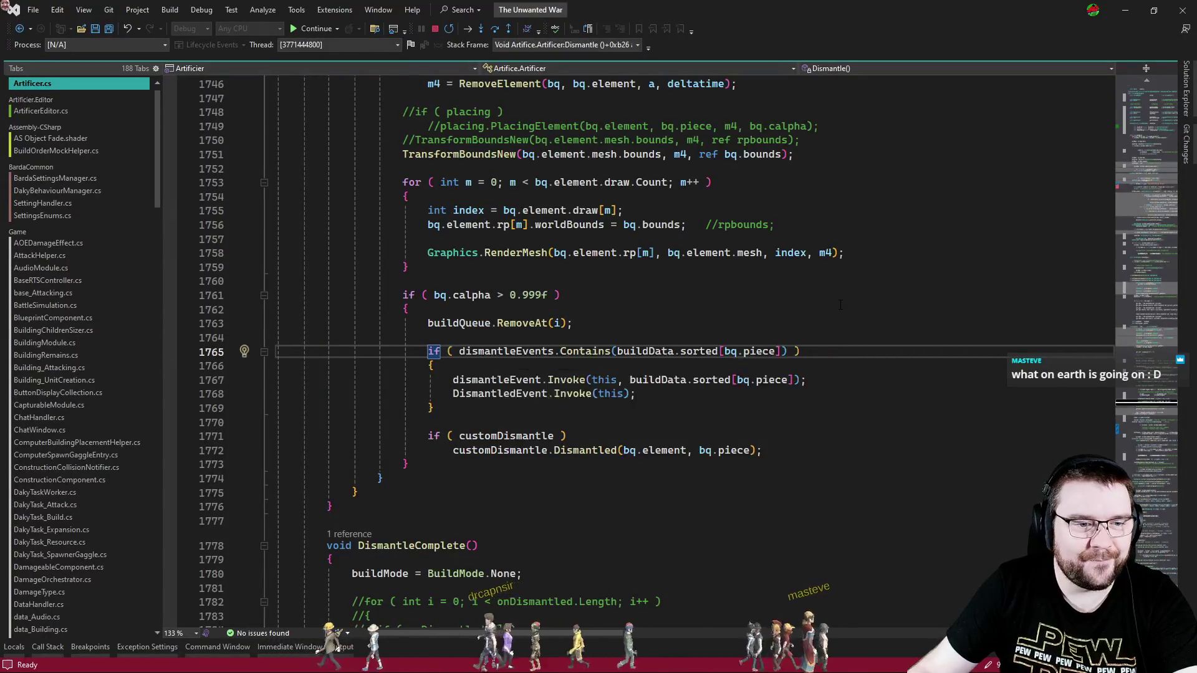
pyautogui.press('F5')
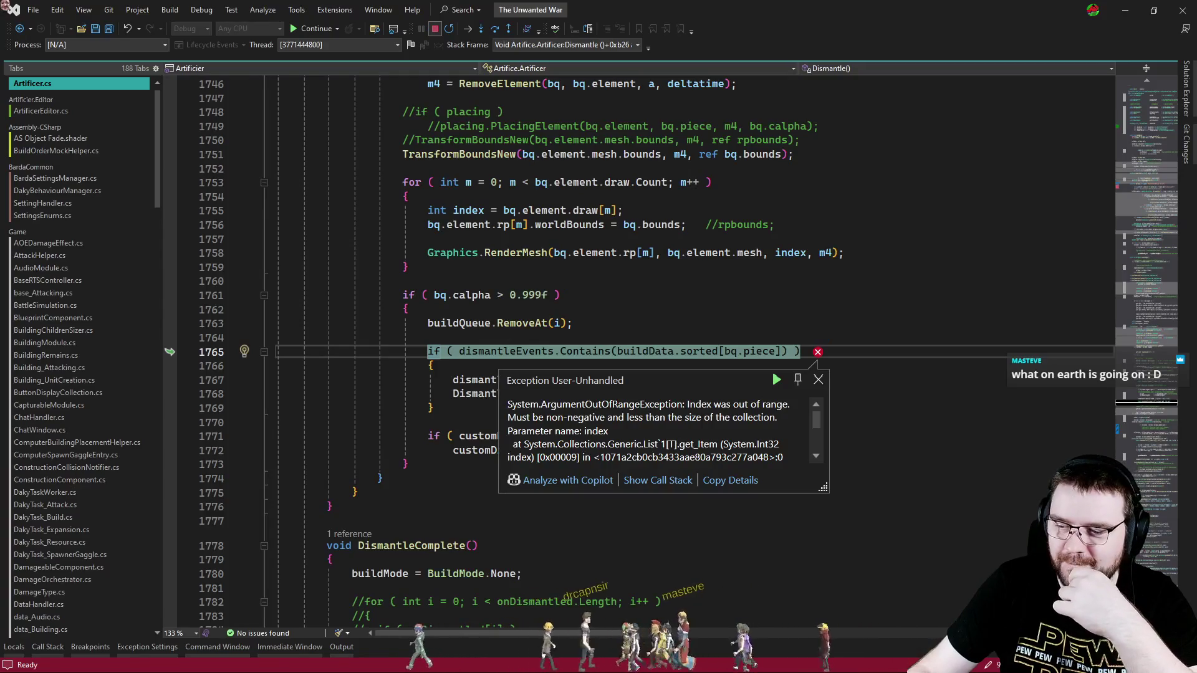
pyautogui.press('F5')
pyautogui.hotkey('alt', 'Tab')
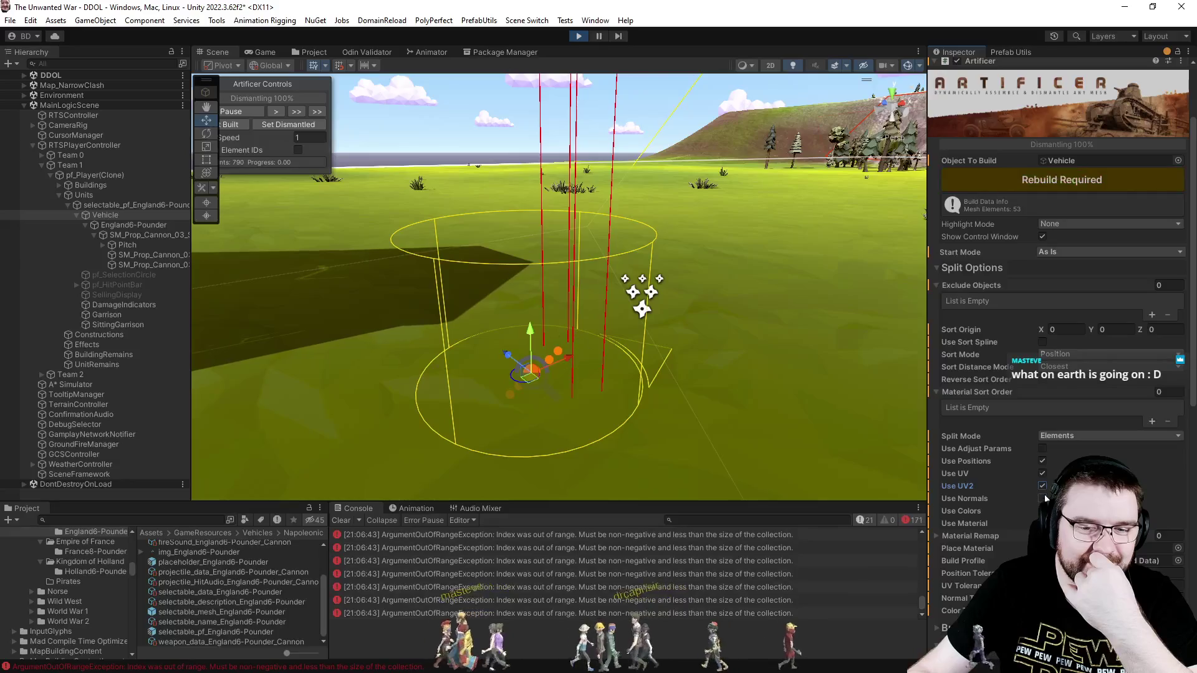
# Rebuild and reassemble the cannon, clear the console, then rebuild without UV2 and dismantle.
pyautogui.click(1096, 179)
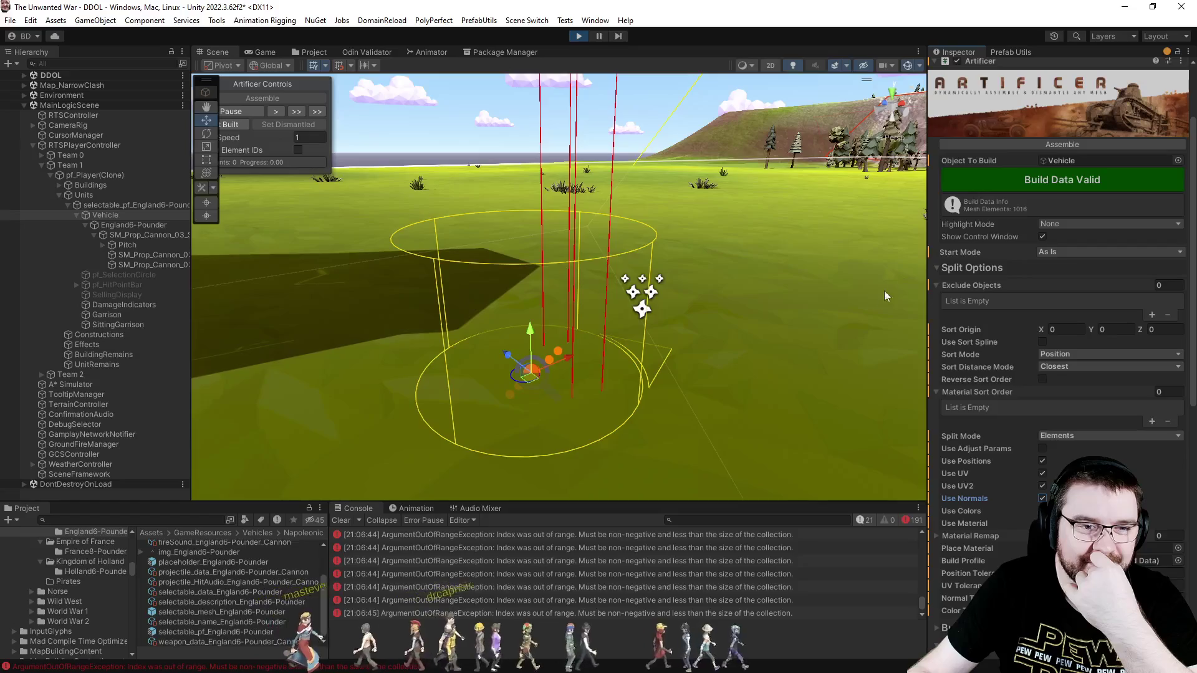
pyautogui.click(1055, 143)
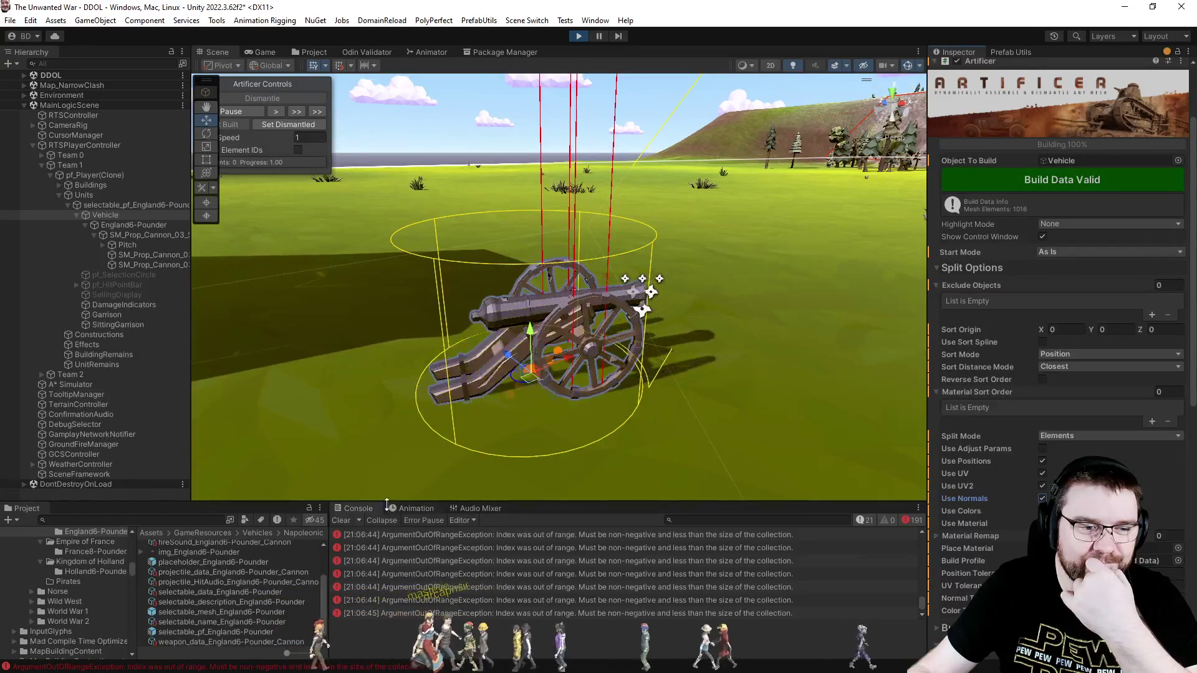
pyautogui.click(342, 521)
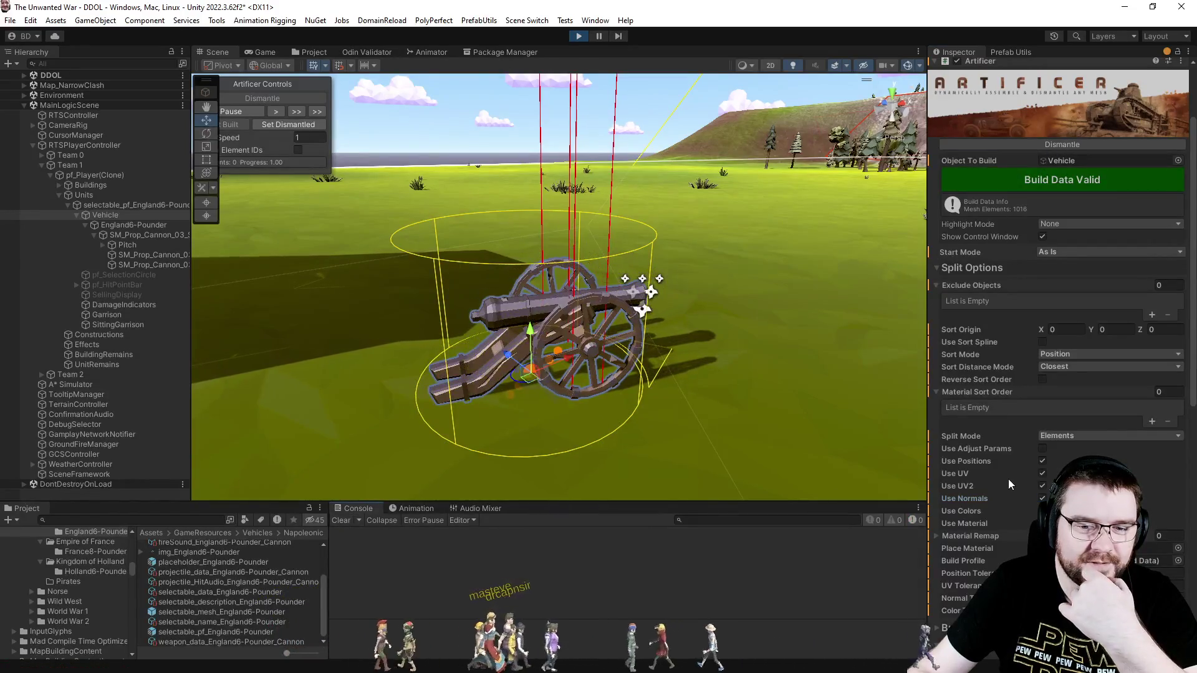
pyautogui.click(1042, 486)
pyautogui.click(1072, 180)
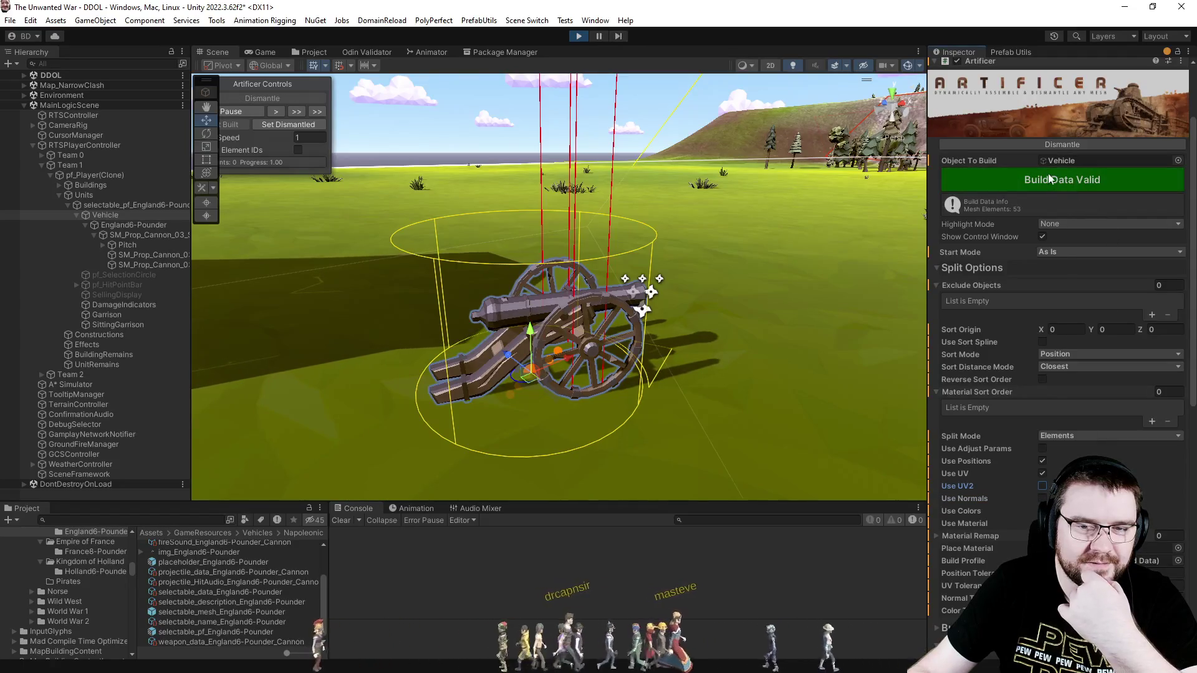
pyautogui.click(1054, 142)
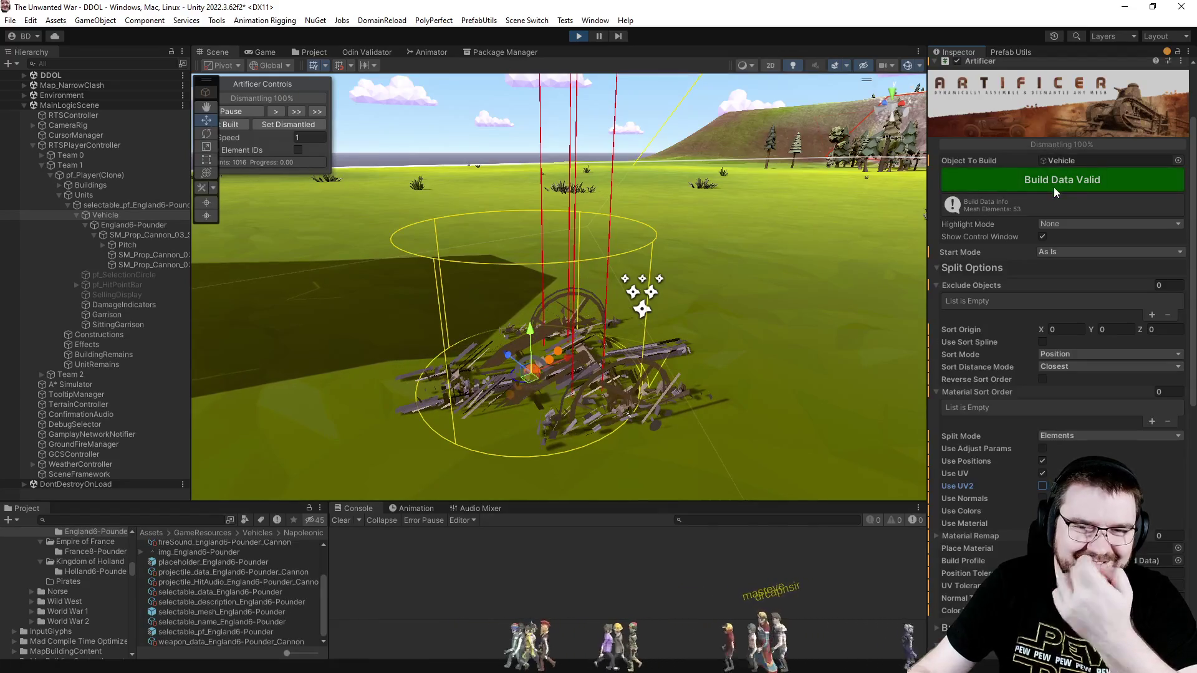
# Re-enable Use Normals, reassemble, rebuild the data (1016 mesh elements) and dismantle the cannon cleanly.
pyautogui.scroll(-8, 1014, 486)
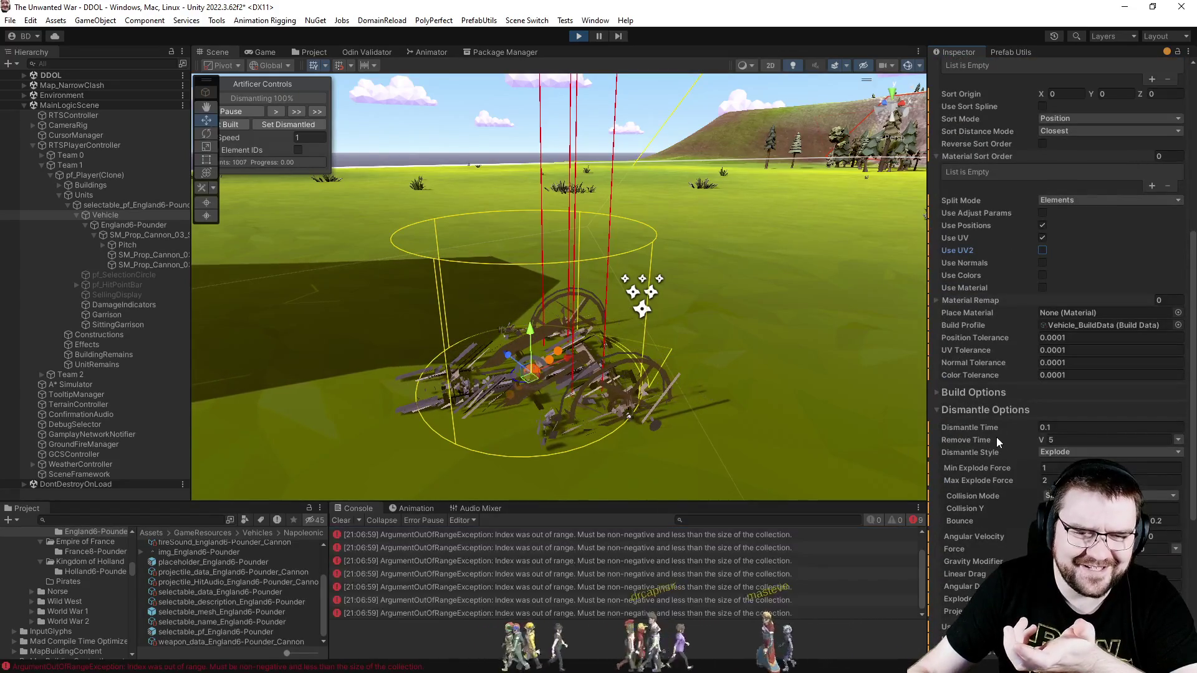
pyautogui.scroll(10, 995, 437)
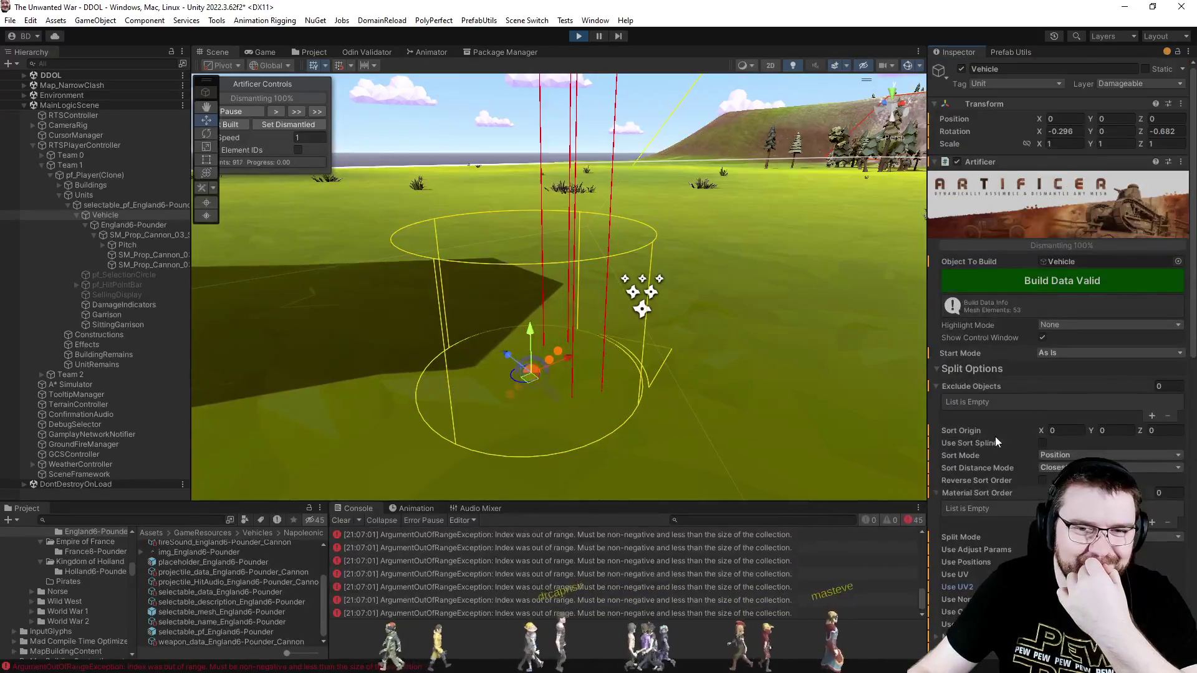
pyautogui.scroll(-8, 995, 437)
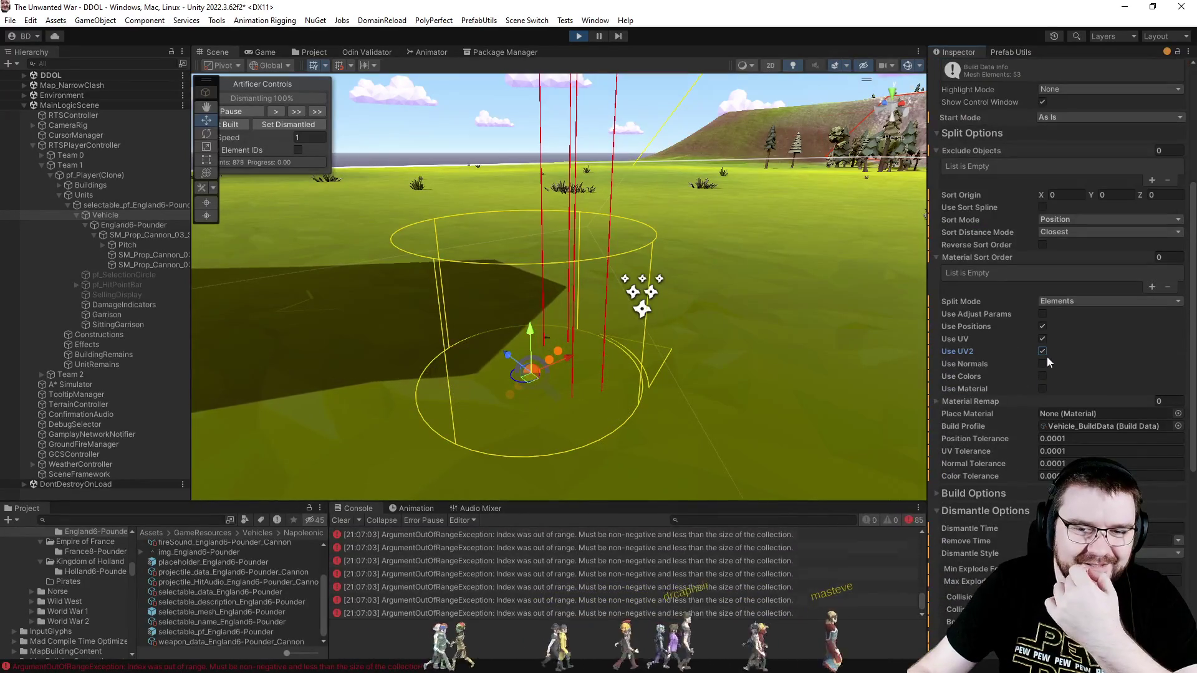
pyautogui.click(1044, 363)
pyautogui.scroll(6, 1023, 237)
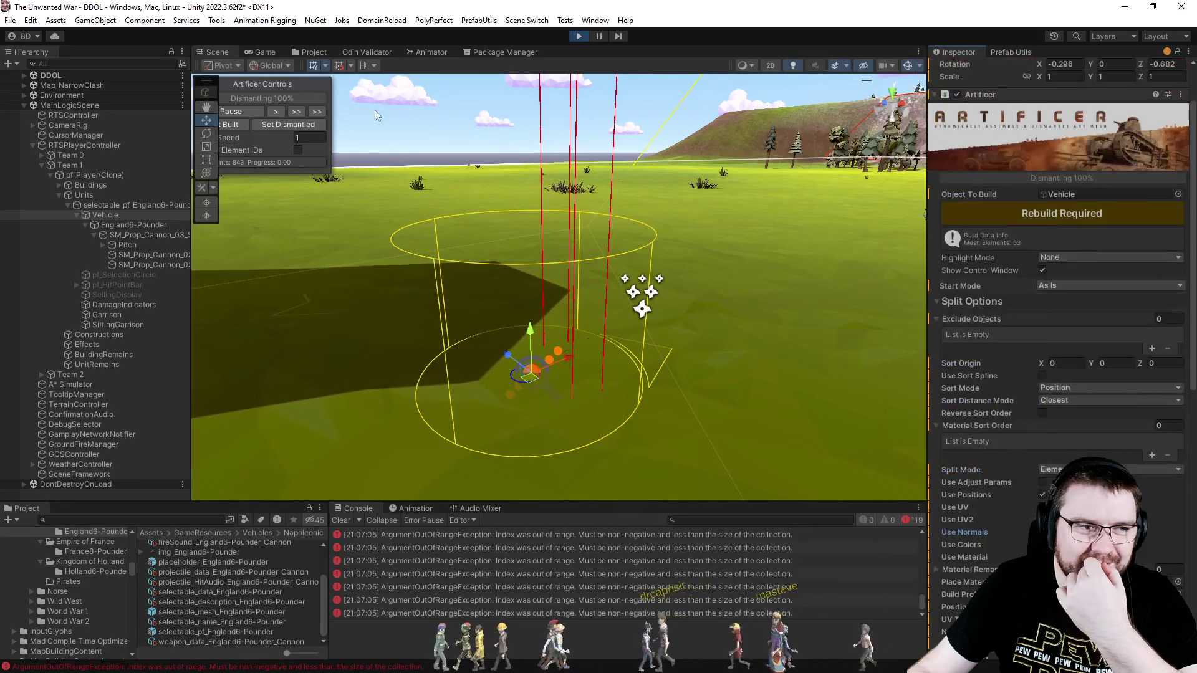
pyautogui.click(240, 124)
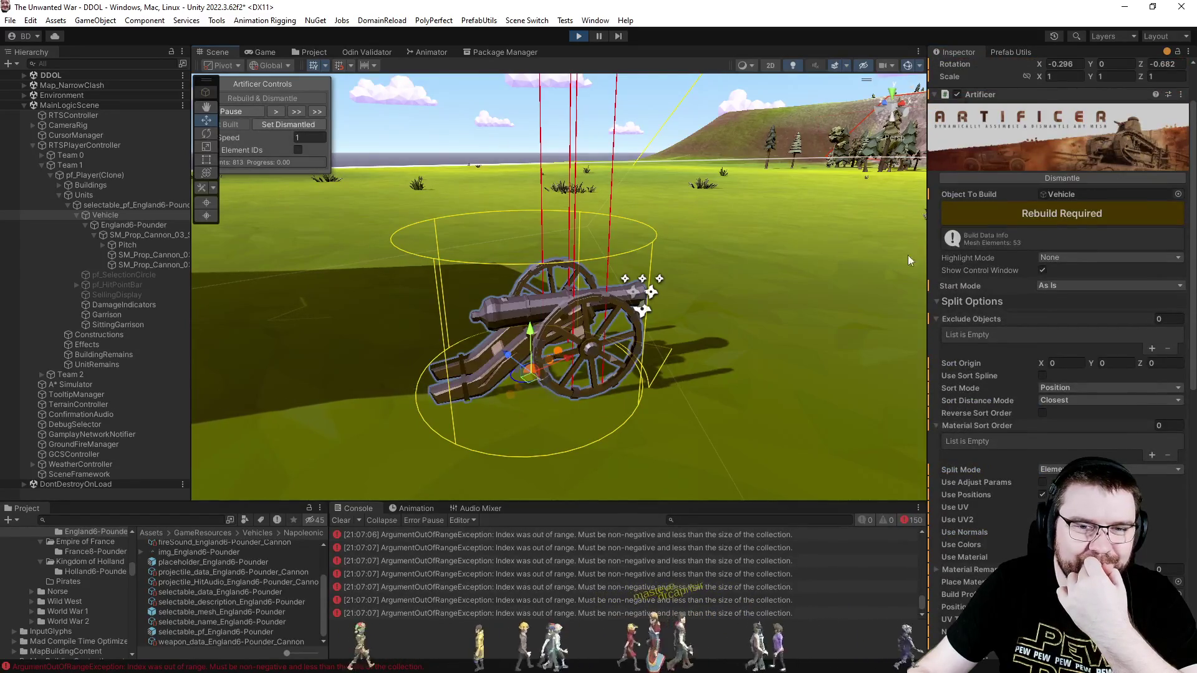
pyautogui.click(342, 521)
pyautogui.click(1077, 207)
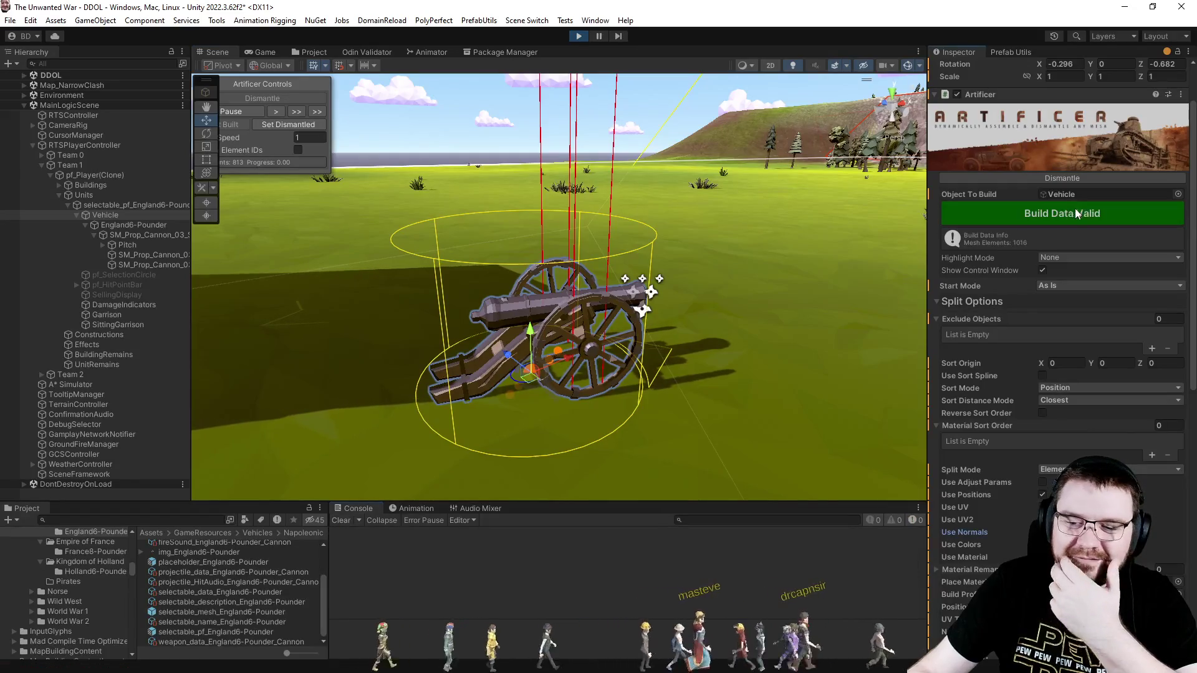
pyautogui.scroll(-5, 1032, 215)
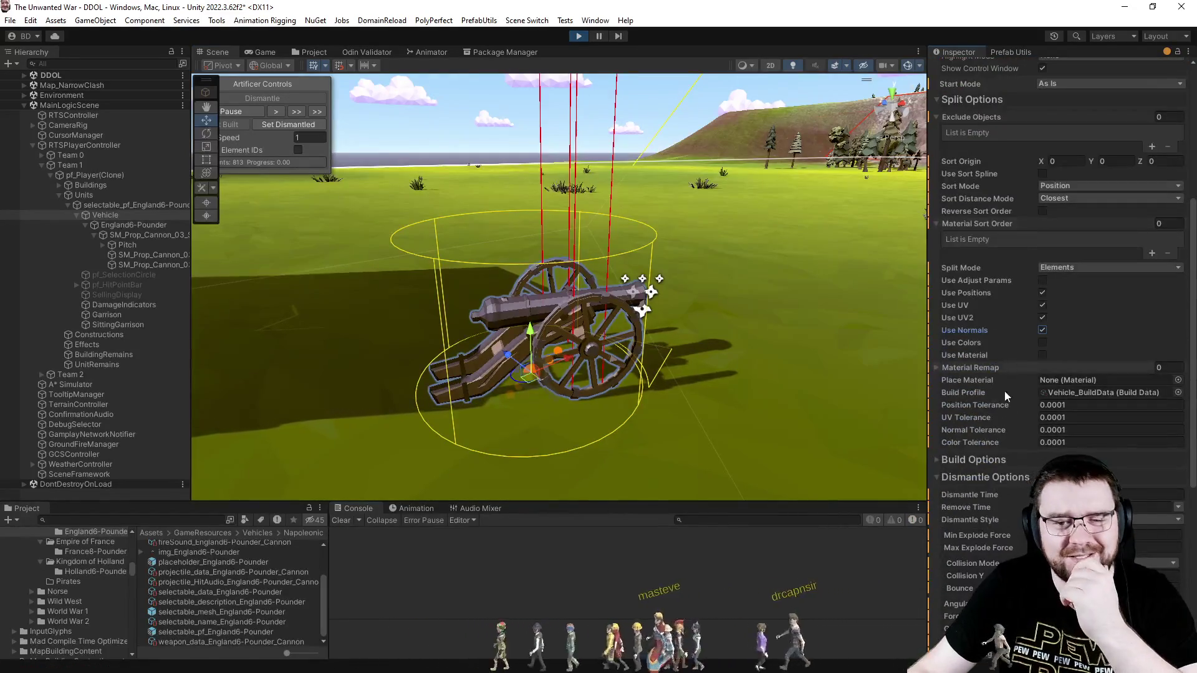
pyautogui.scroll(4, 1051, 345)
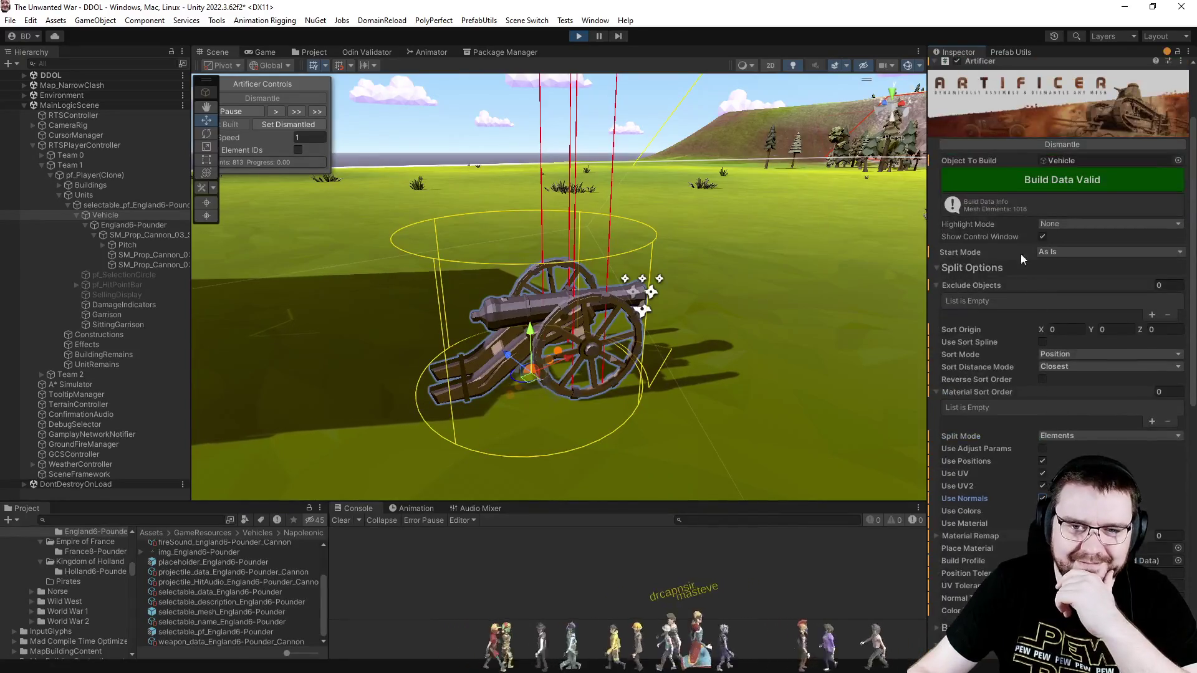
pyautogui.click(1042, 149)
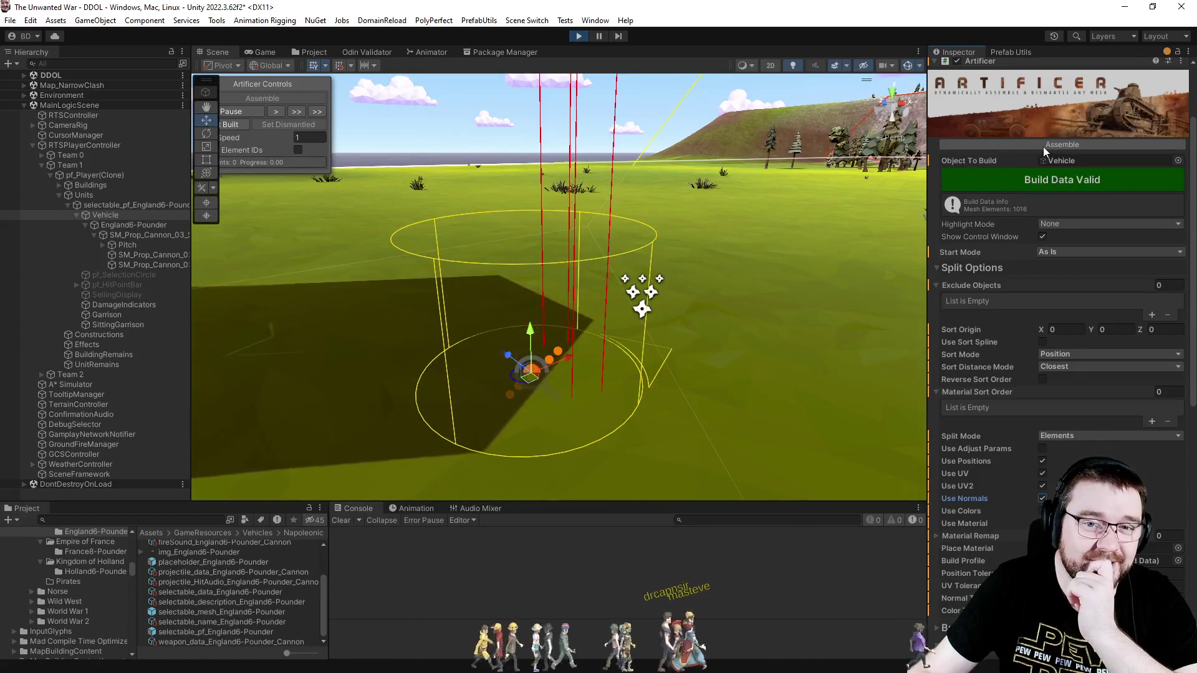
# Reassemble the cannon, turn off UV and UV2, rebuild the data and test the dismantle.
pyautogui.click(1044, 144)
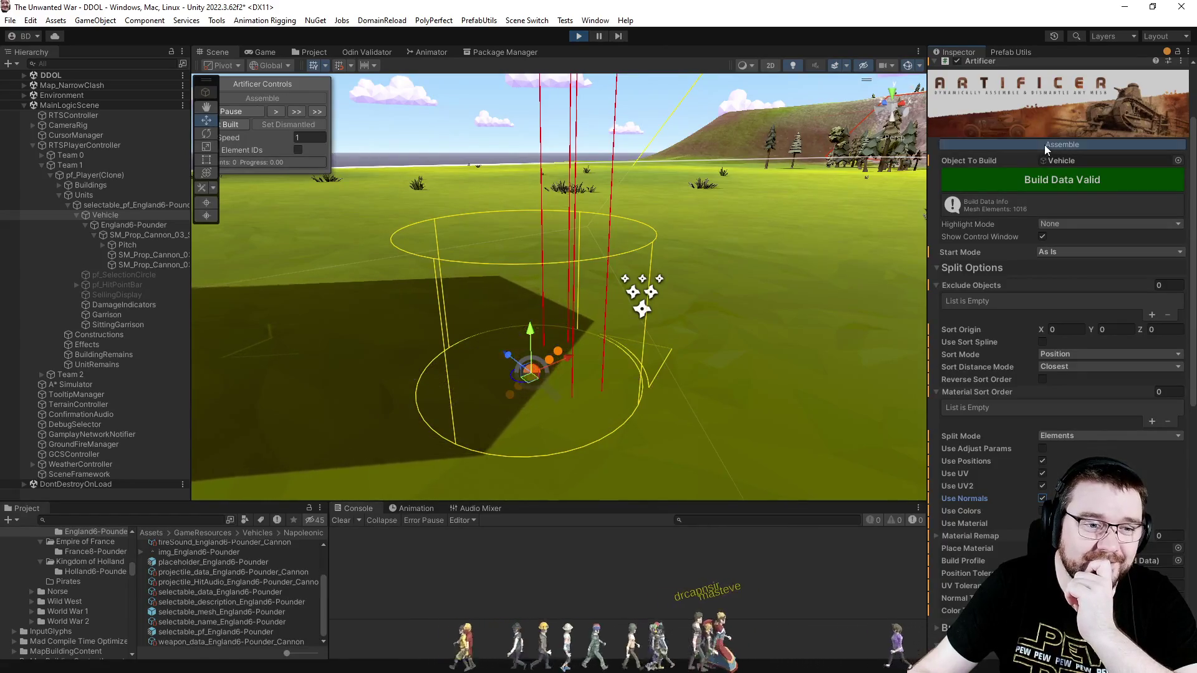
pyautogui.click(1042, 473)
pyautogui.click(1042, 486)
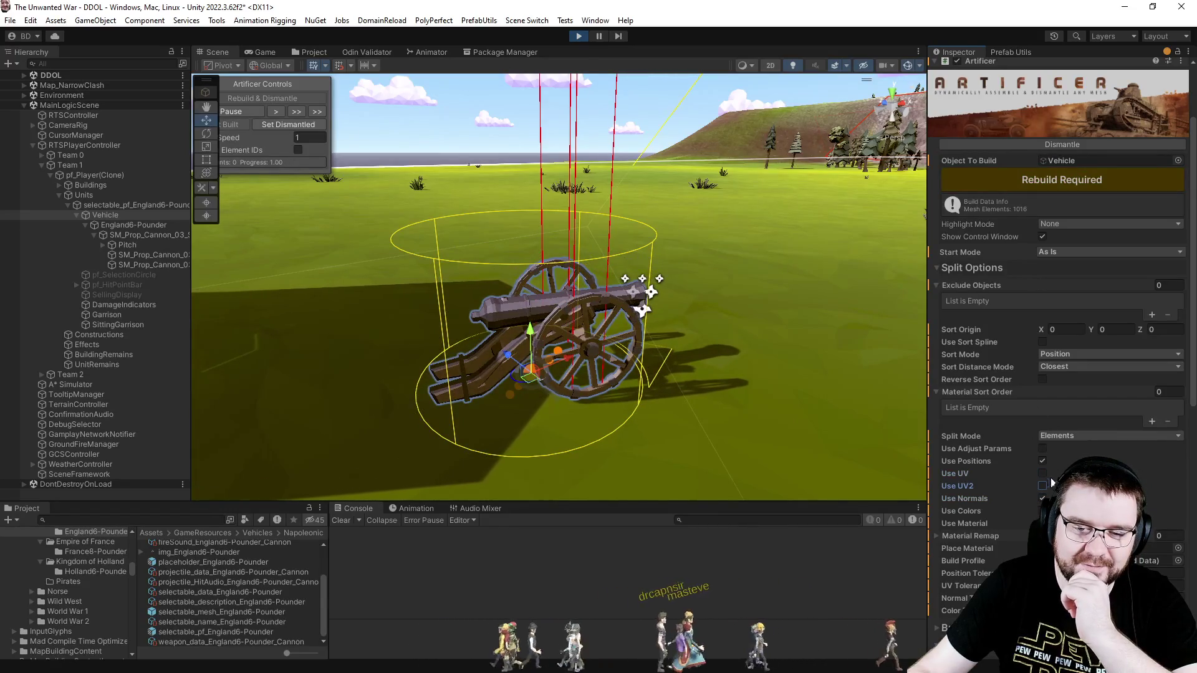
pyautogui.click(1038, 180)
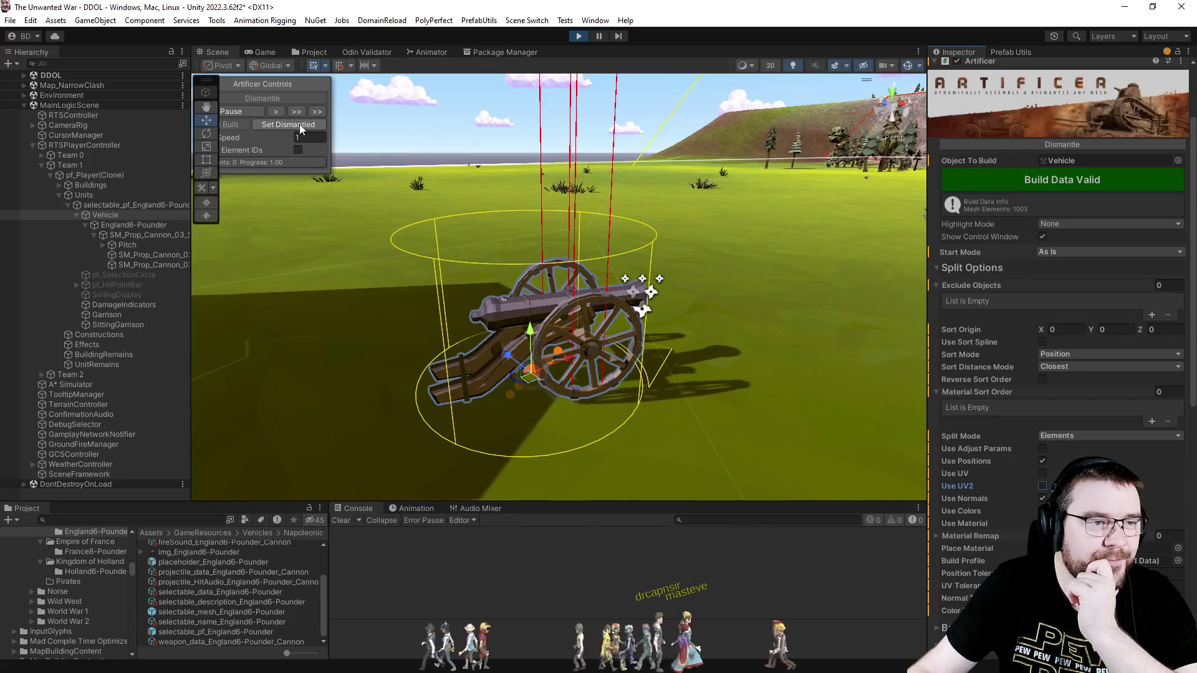
pyautogui.click(1065, 144)
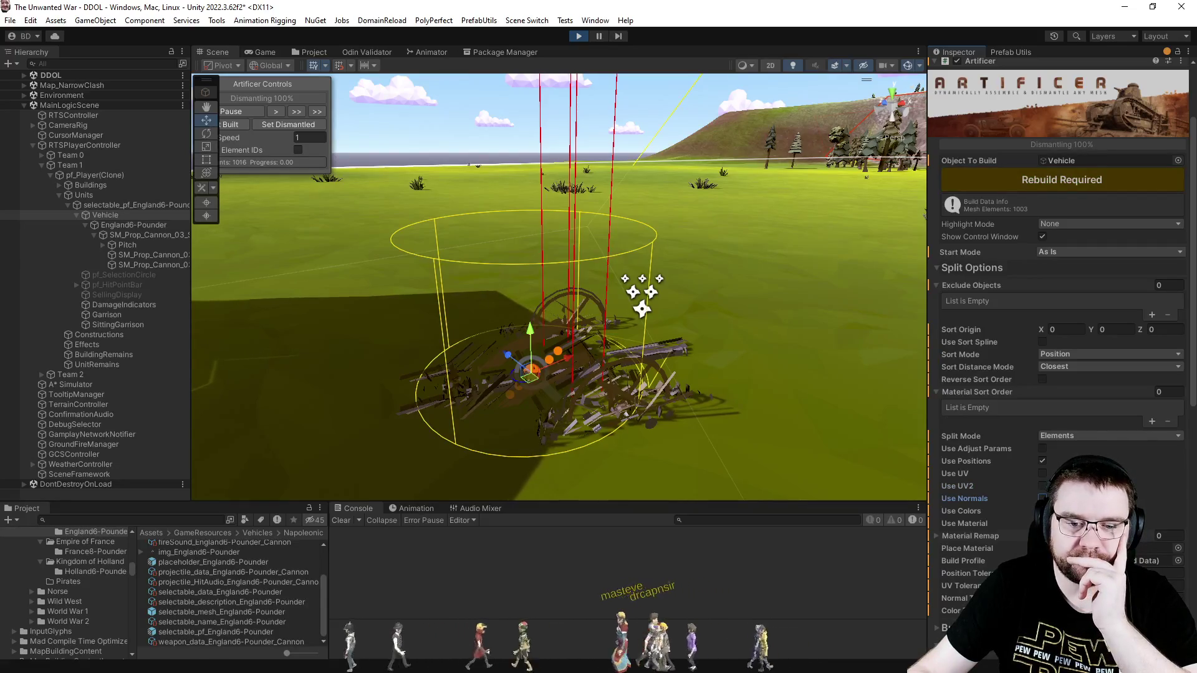
# Rebuild the build data to 41 mesh elements, reassemble and dismantle again, then clear the console.
pyautogui.click(1067, 181)
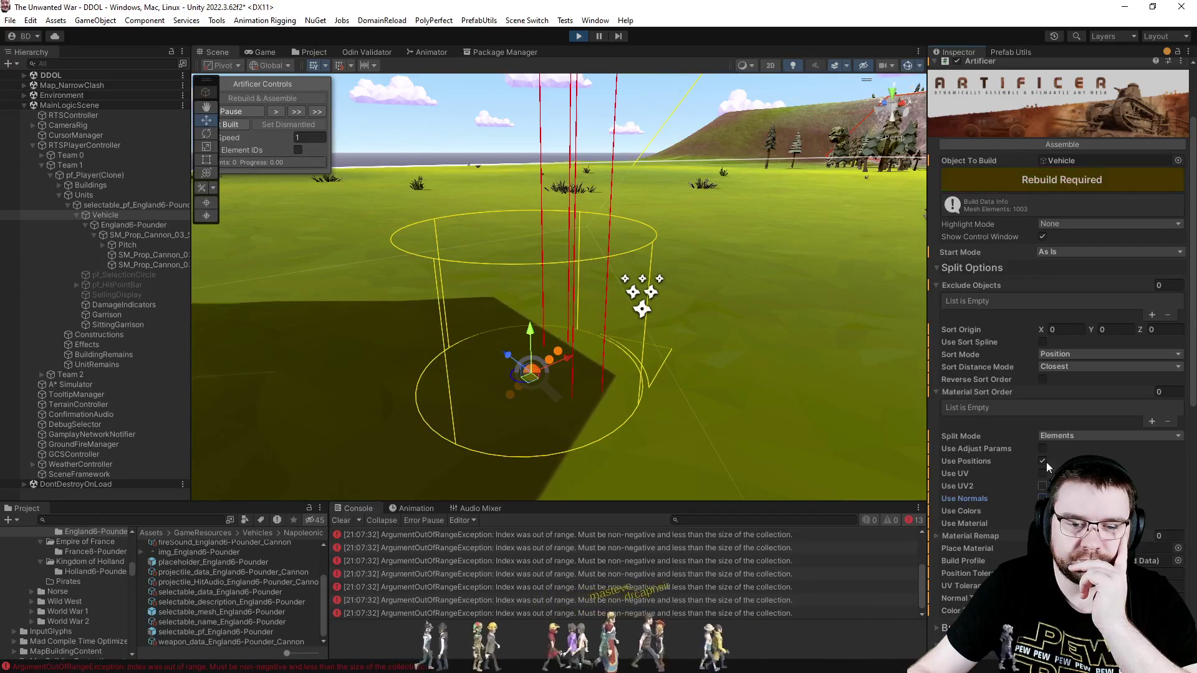
pyautogui.click(1053, 175)
pyautogui.click(1061, 142)
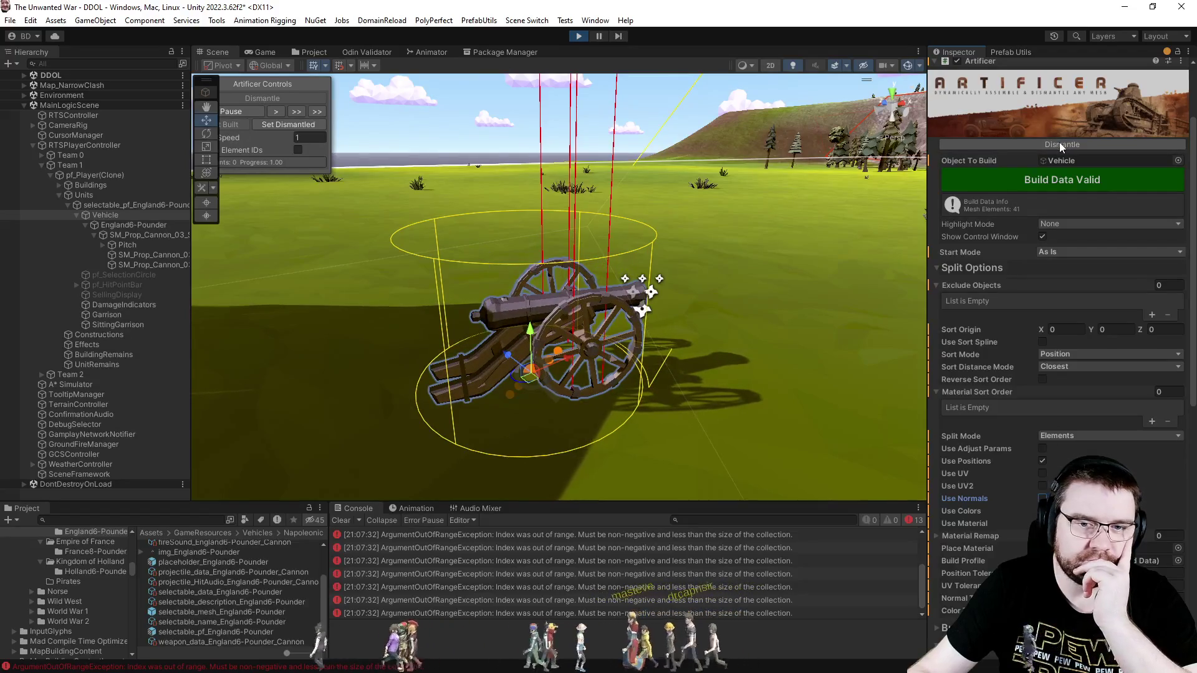
pyautogui.click(1059, 144)
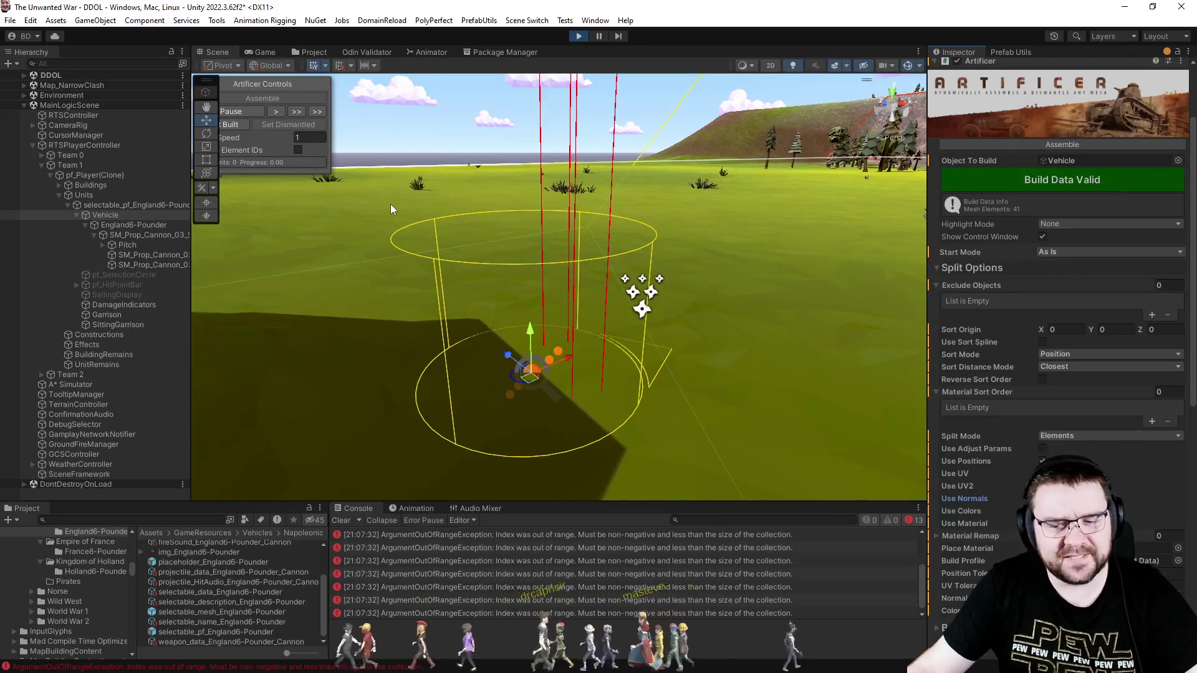
pyautogui.click(341, 521)
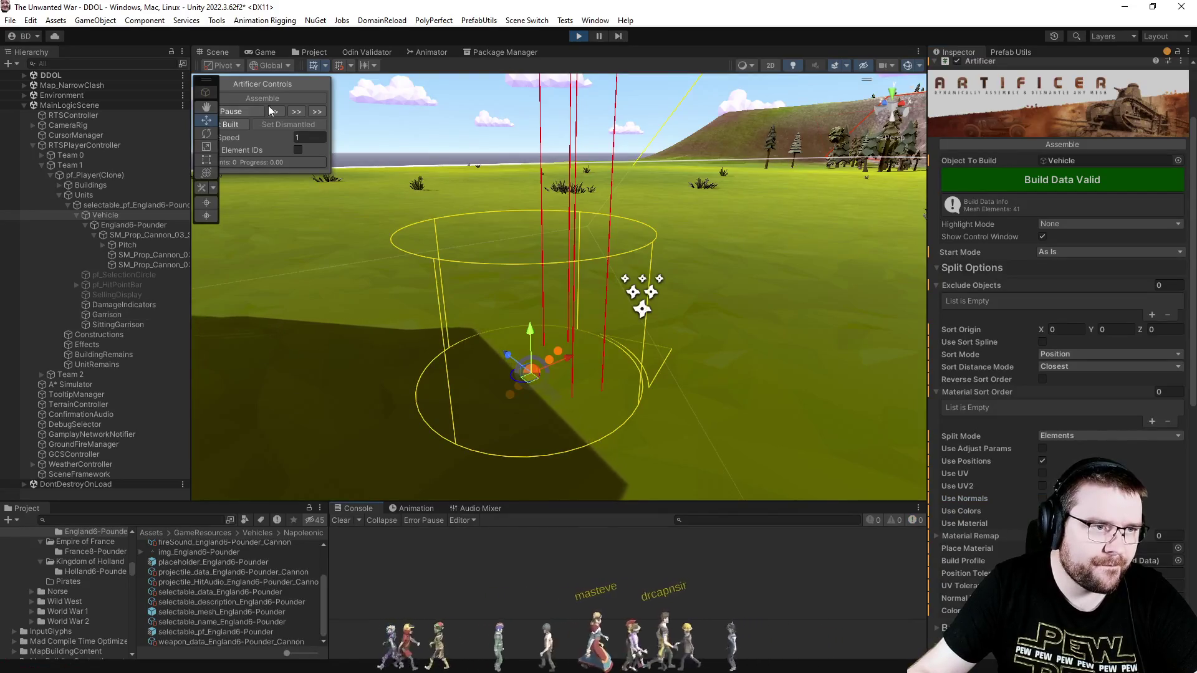
# Collapse the 6-Pounder entry and drag selectable_mesh_Bradley from Contemporary/Military/Bradley into the Hierarchy.
pyautogui.click(67, 206)
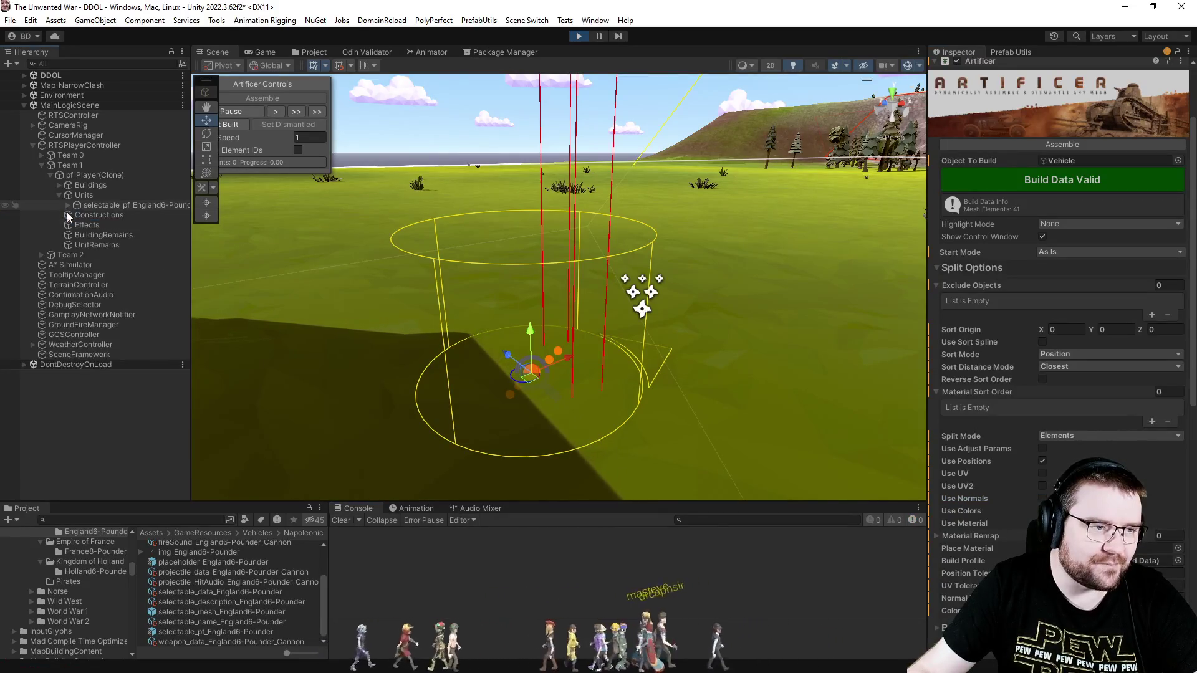
pyautogui.click(335, 52)
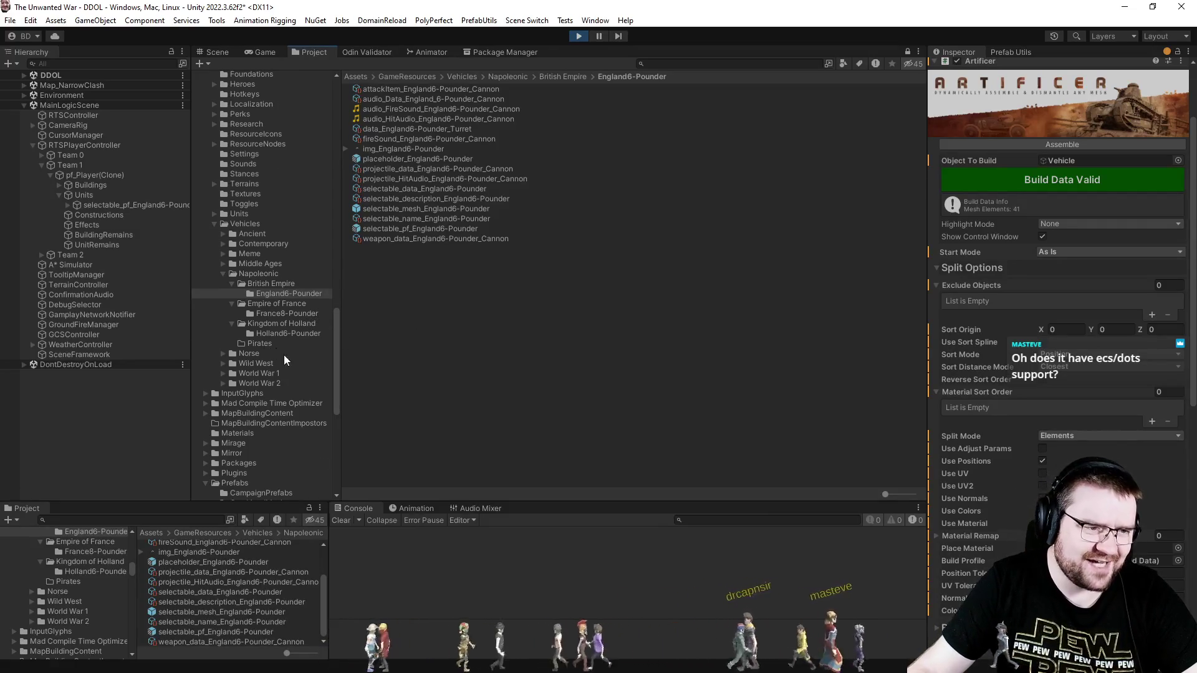
pyautogui.scroll(3, 286, 361)
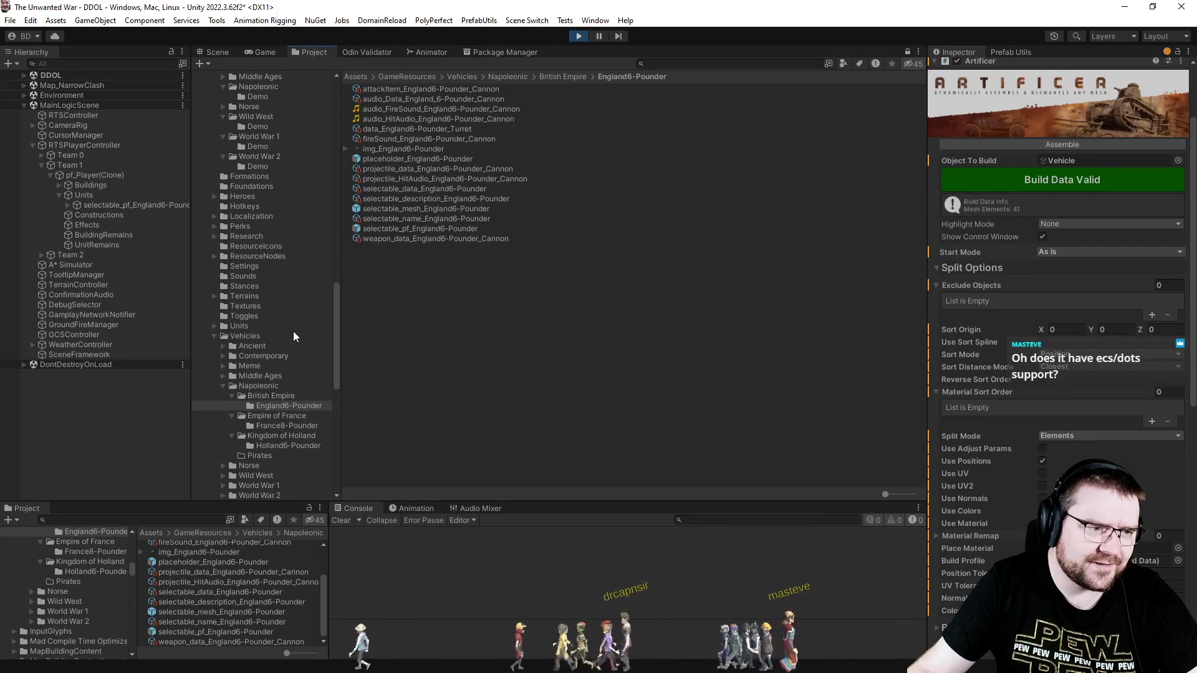
pyautogui.click(224, 356)
pyautogui.scroll(-4, 240, 374)
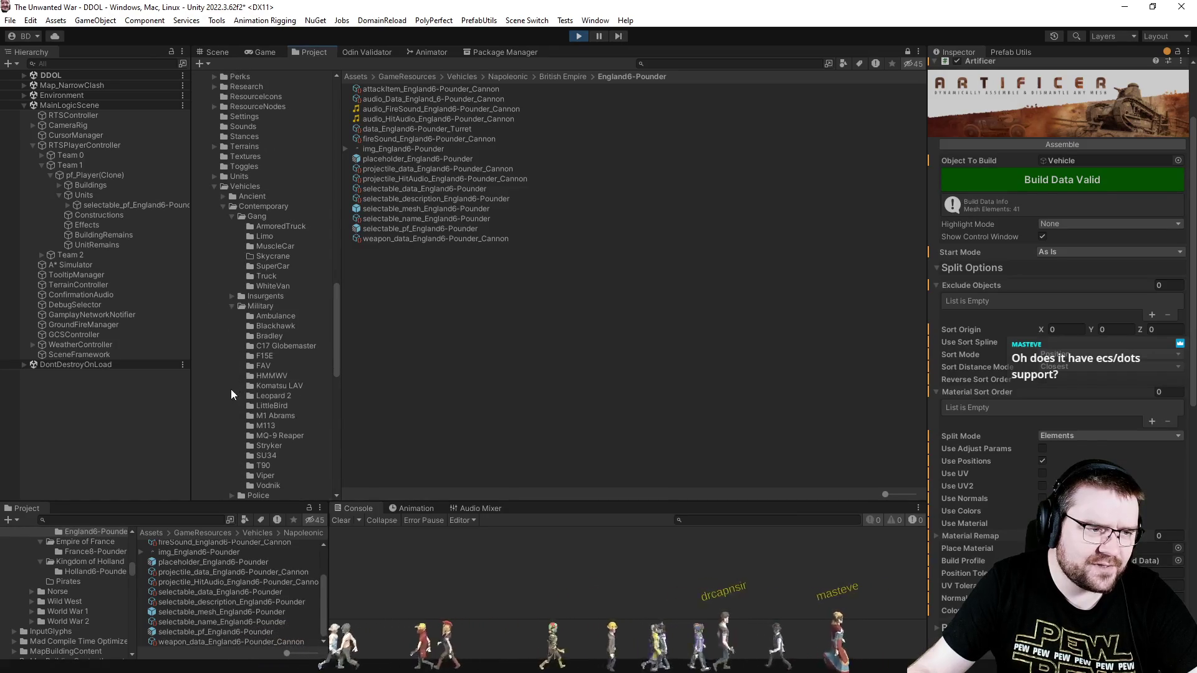
pyautogui.click(268, 336)
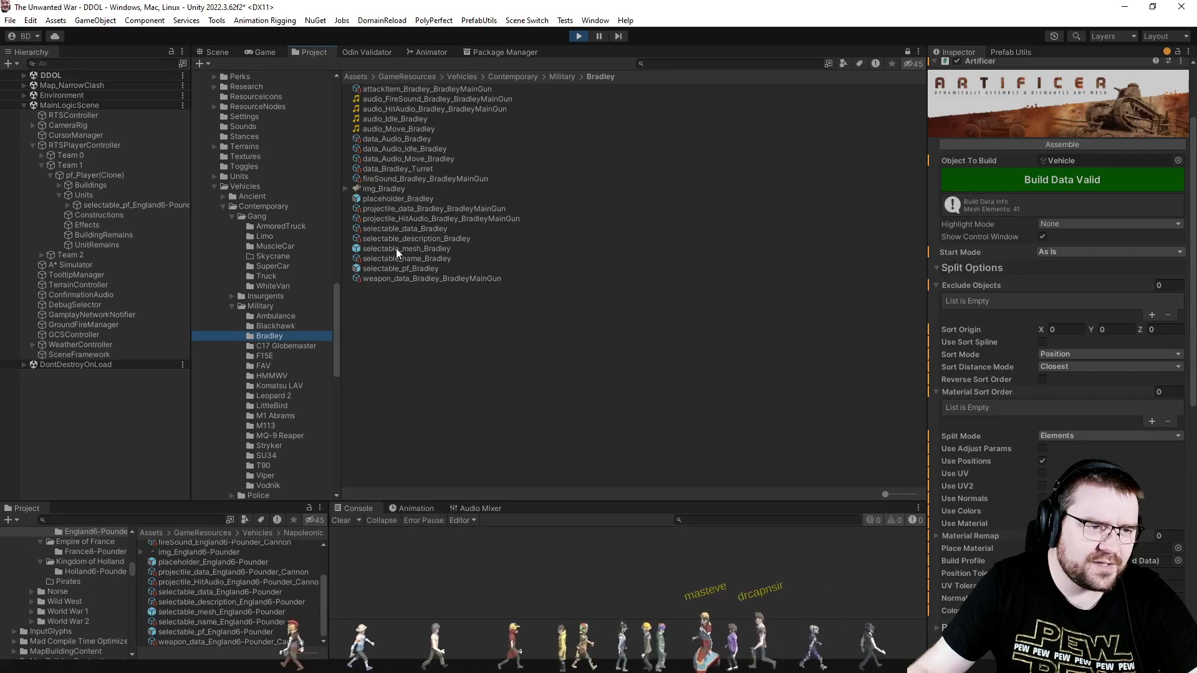
pyautogui.moveTo(395, 248); pyautogui.dragTo(128, 425)
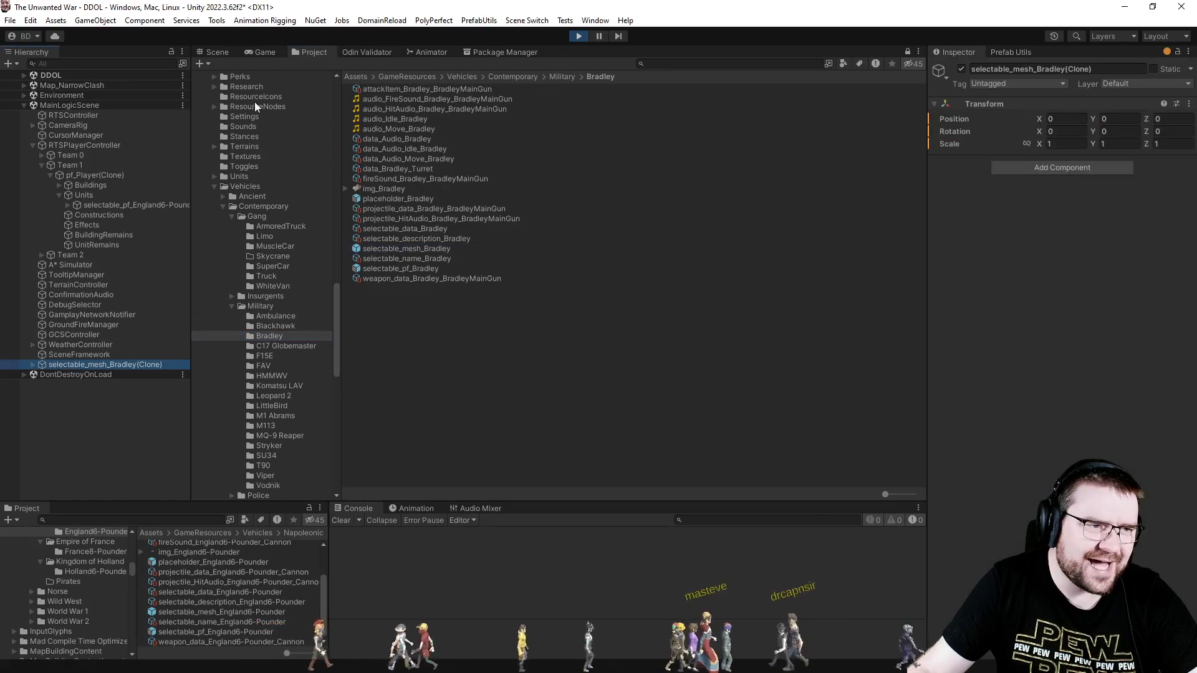
# Frame the Bradley clone in the Scene view, raise it to Y 0.62, and add an Artificer component.
pyautogui.click(262, 53)
pyautogui.click(217, 52)
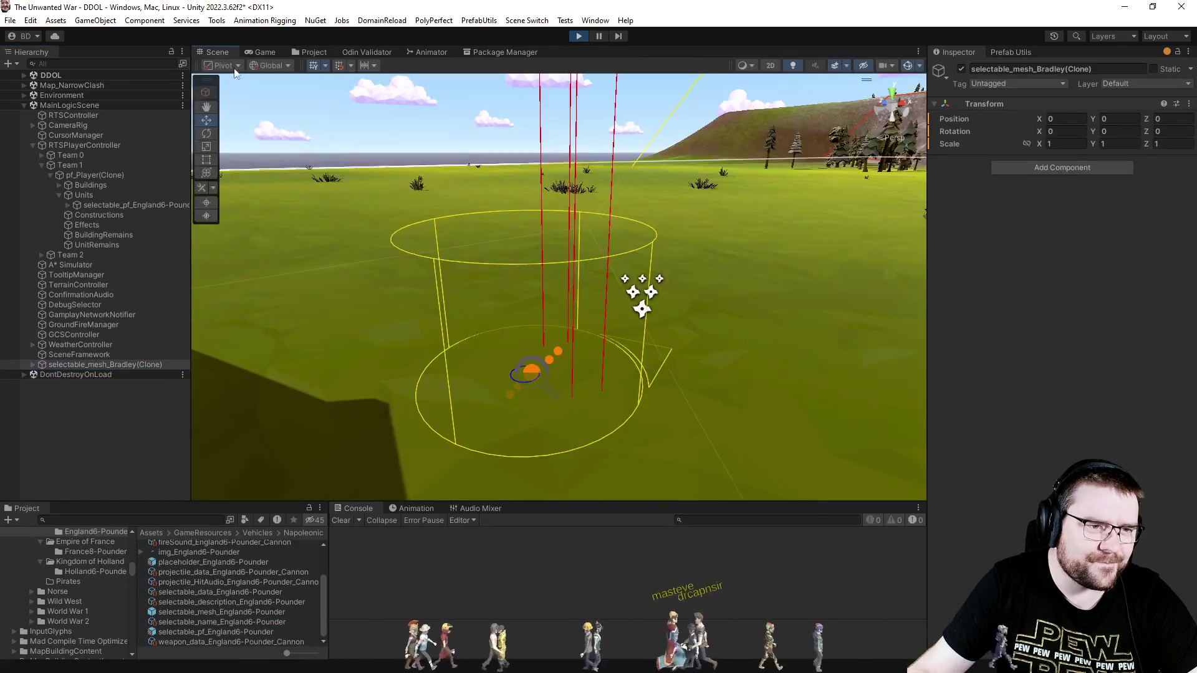
pyautogui.doubleClick(100, 365)
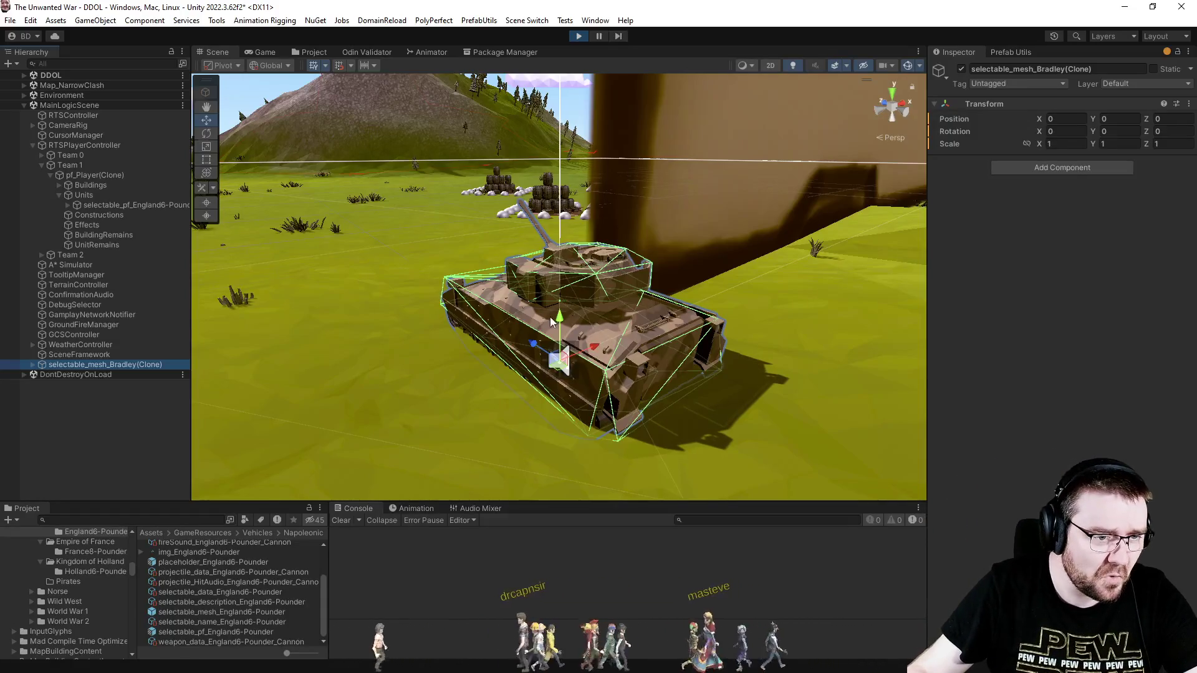
pyautogui.moveTo(565, 308)
pyautogui.mouseDown()
pyautogui.moveTo(566, 288)
pyautogui.moveTo(993, 321)
pyautogui.mouseUp()
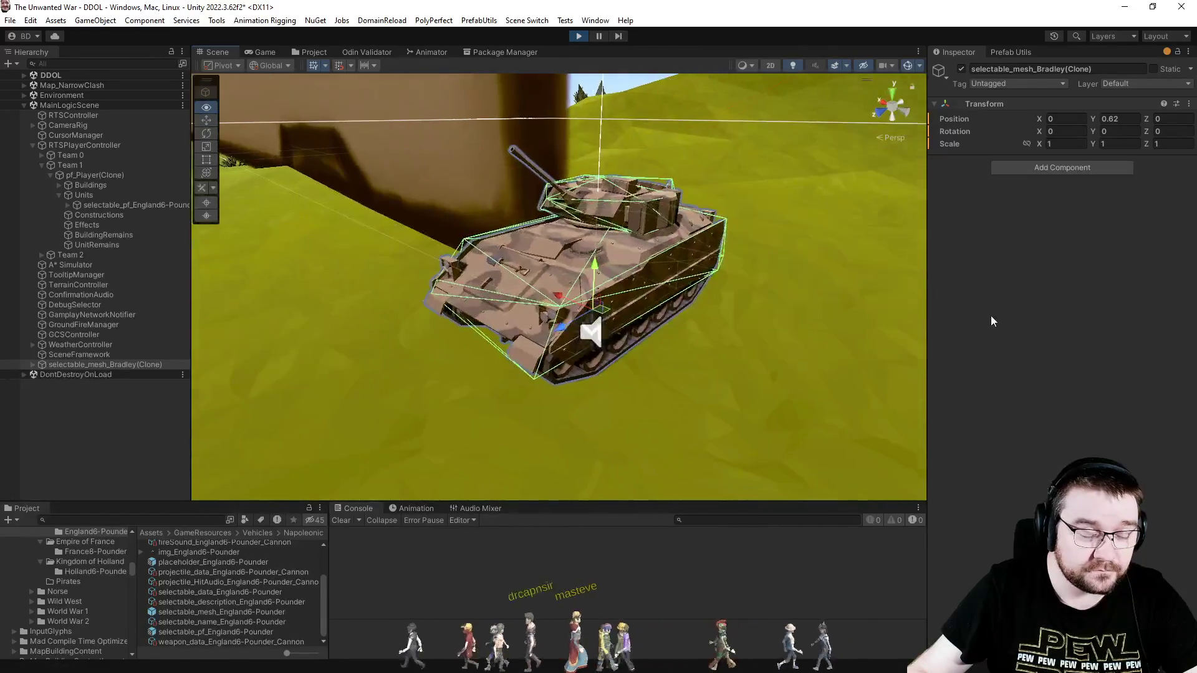
pyautogui.click(1057, 169)
pyautogui.click(1026, 223)
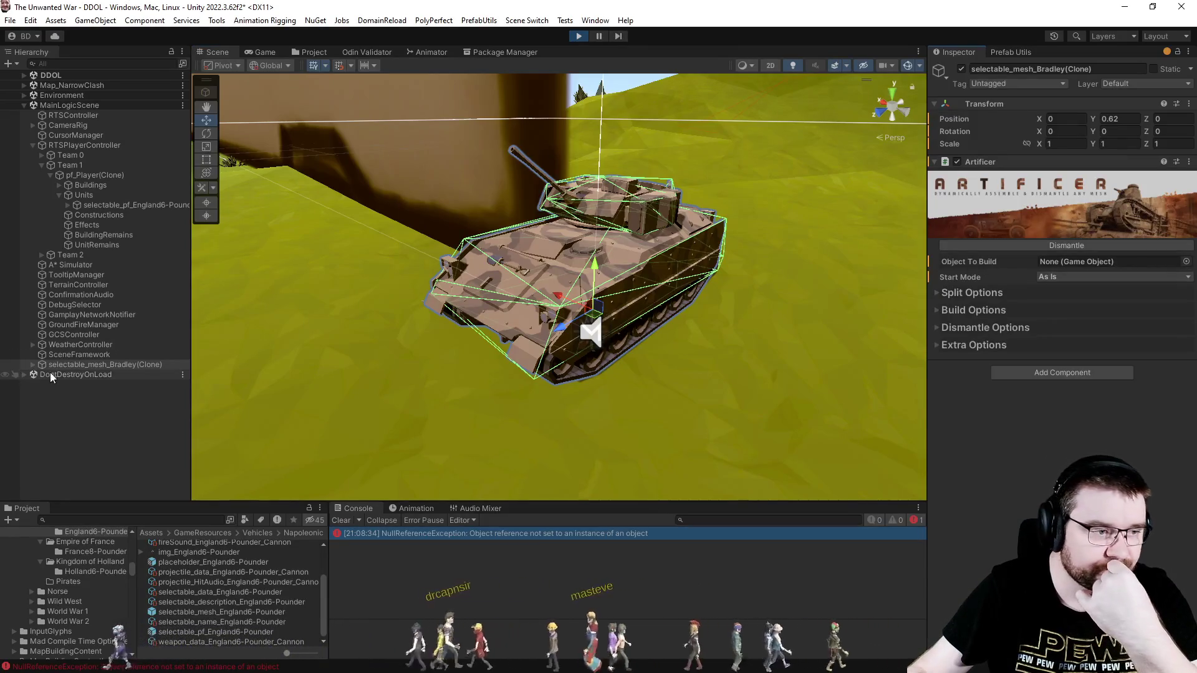
# Assign selectable_mesh_Bradley(Clone) as Object To Build, make its meshes readable, and clear the console.
pyautogui.click(71, 366)
pyautogui.moveTo(1113, 279); pyautogui.dragTo(1090, 267)
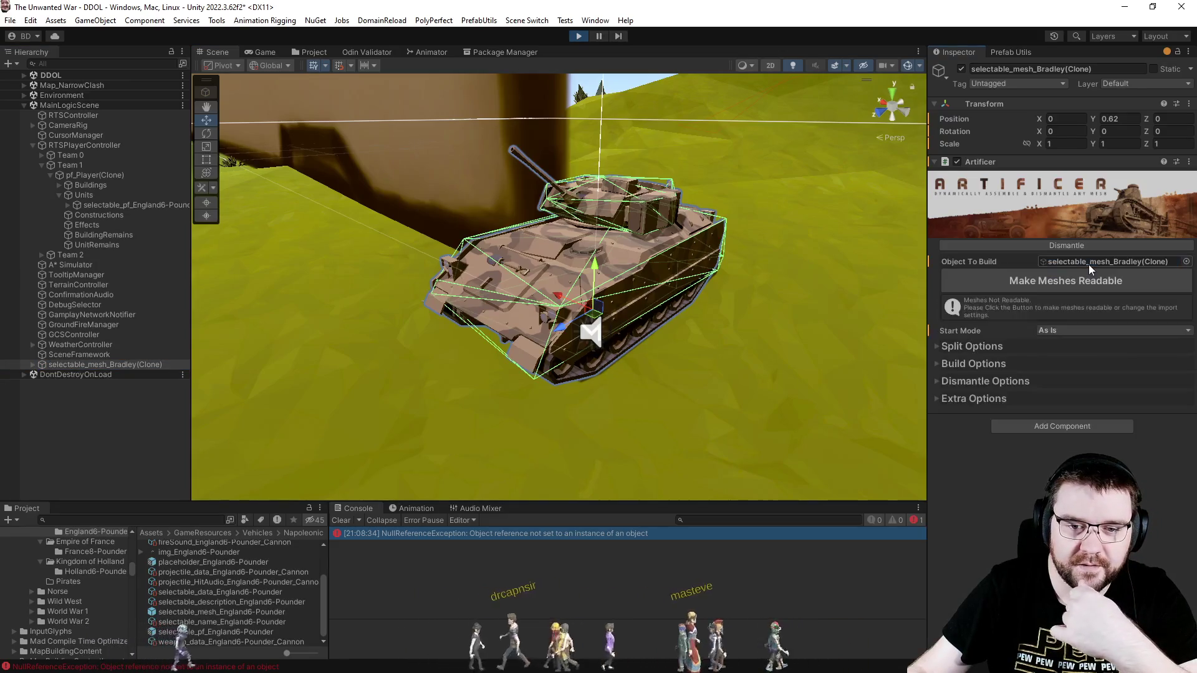
pyautogui.click(1033, 284)
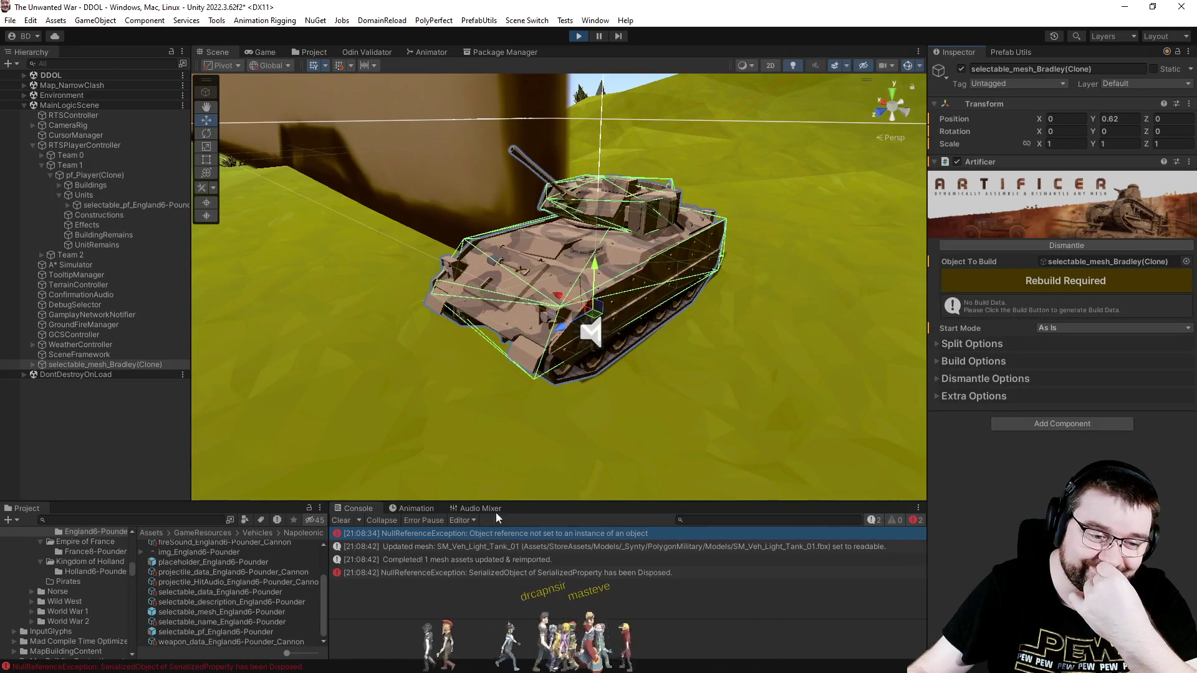
pyautogui.click(349, 524)
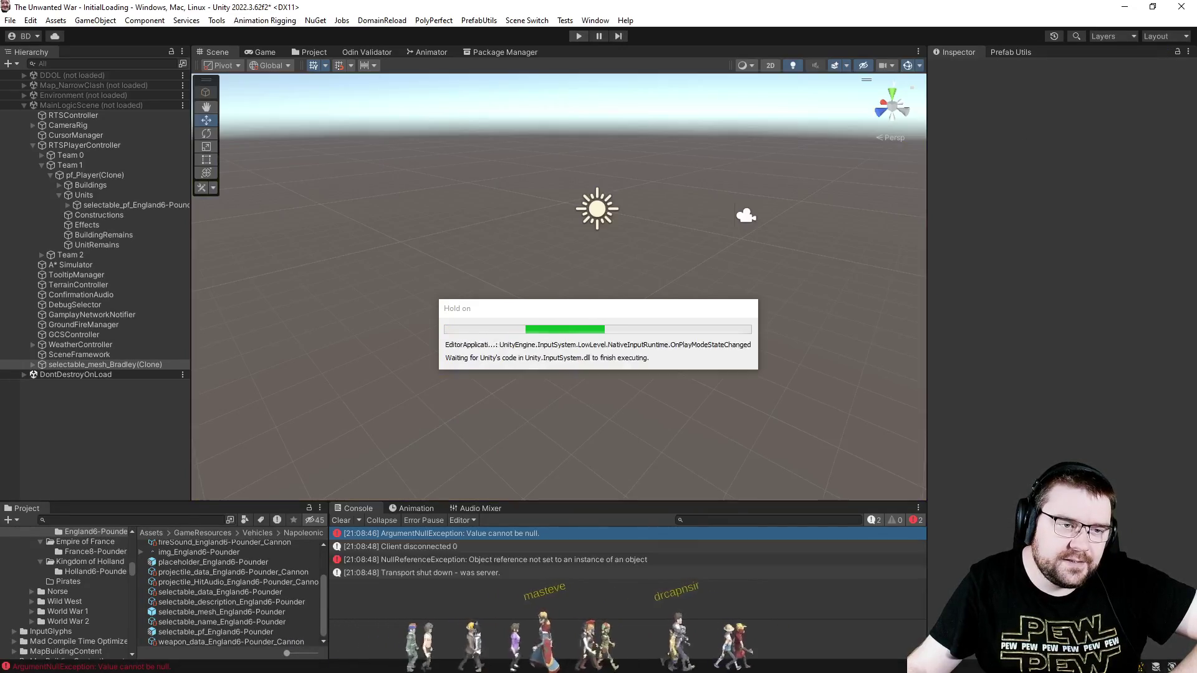
# Clear the console, open the selectable_mesh_Bradley prefab, and add an Artificer component to it.
pyautogui.click(341, 520)
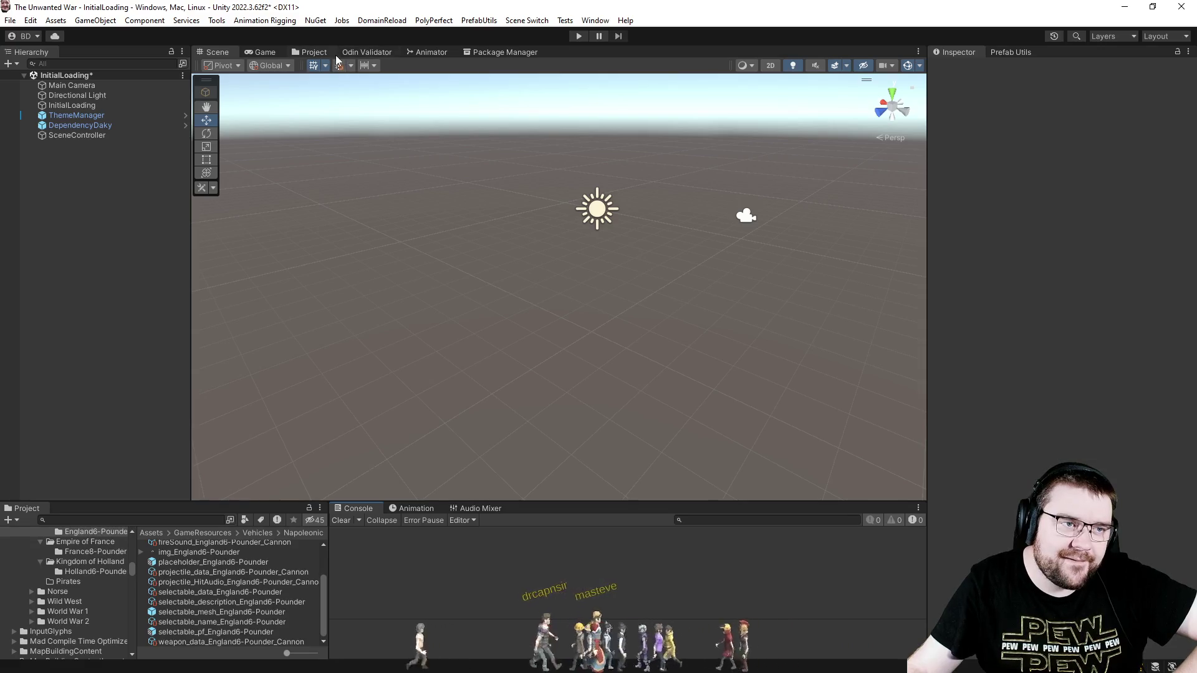
pyautogui.click(319, 54)
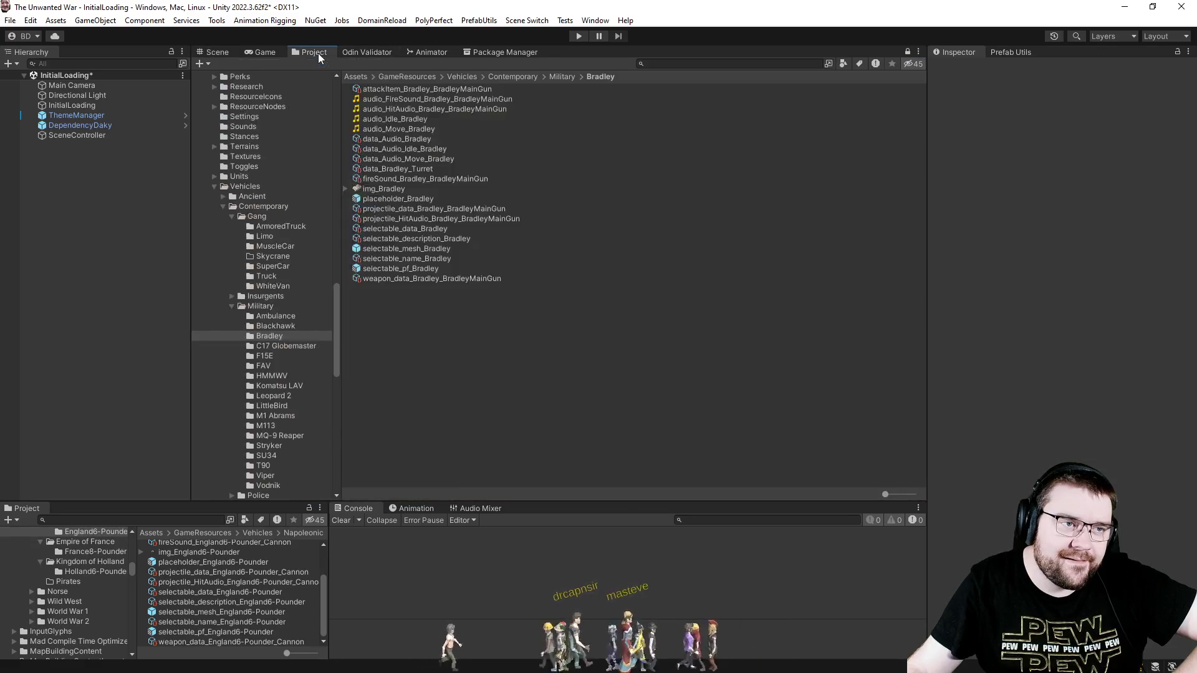
pyautogui.doubleClick(391, 250)
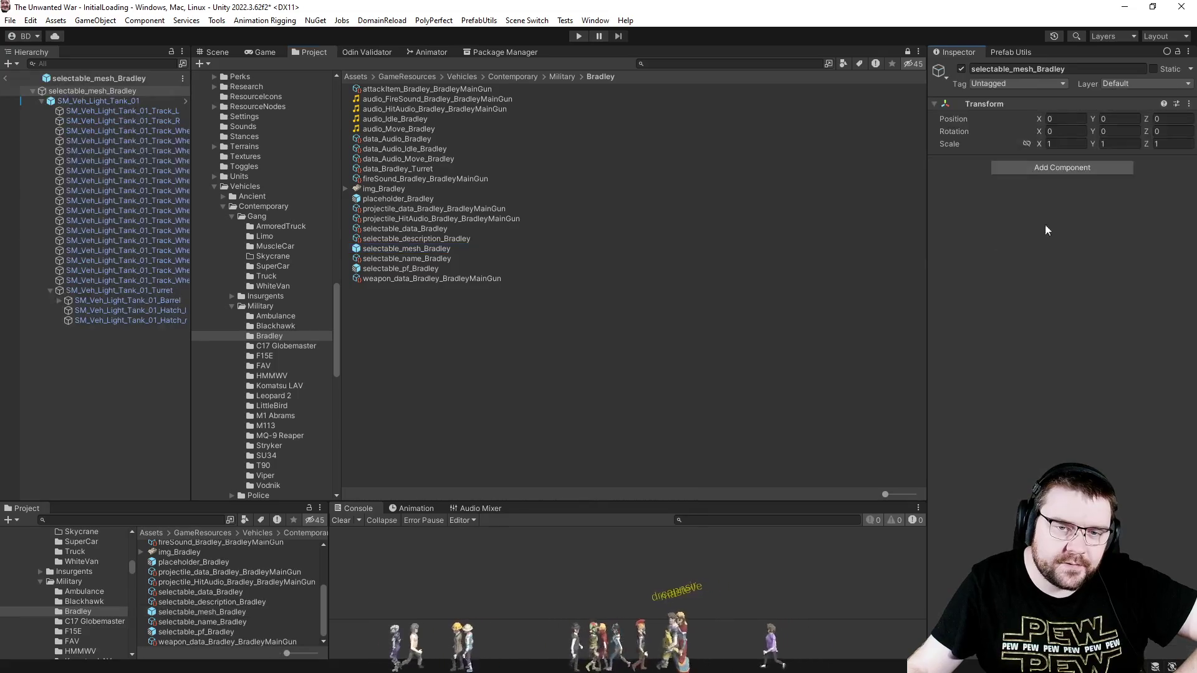
pyautogui.click(1047, 168)
pyautogui.click(984, 226)
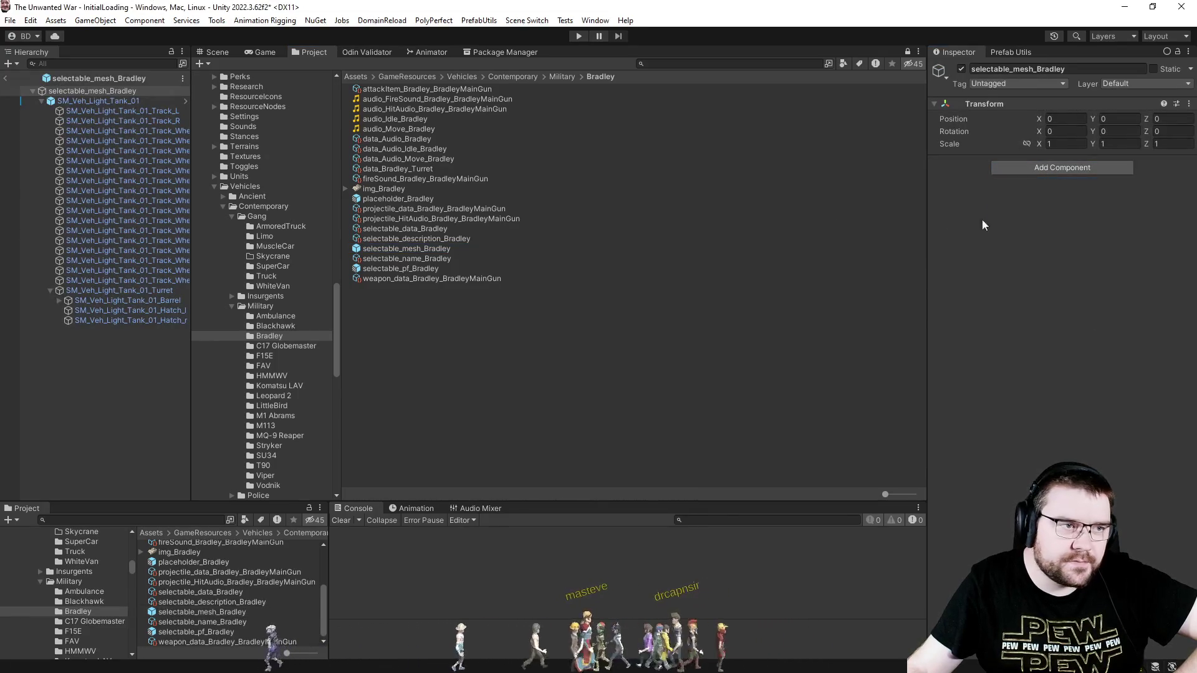
pyautogui.click(226, 53)
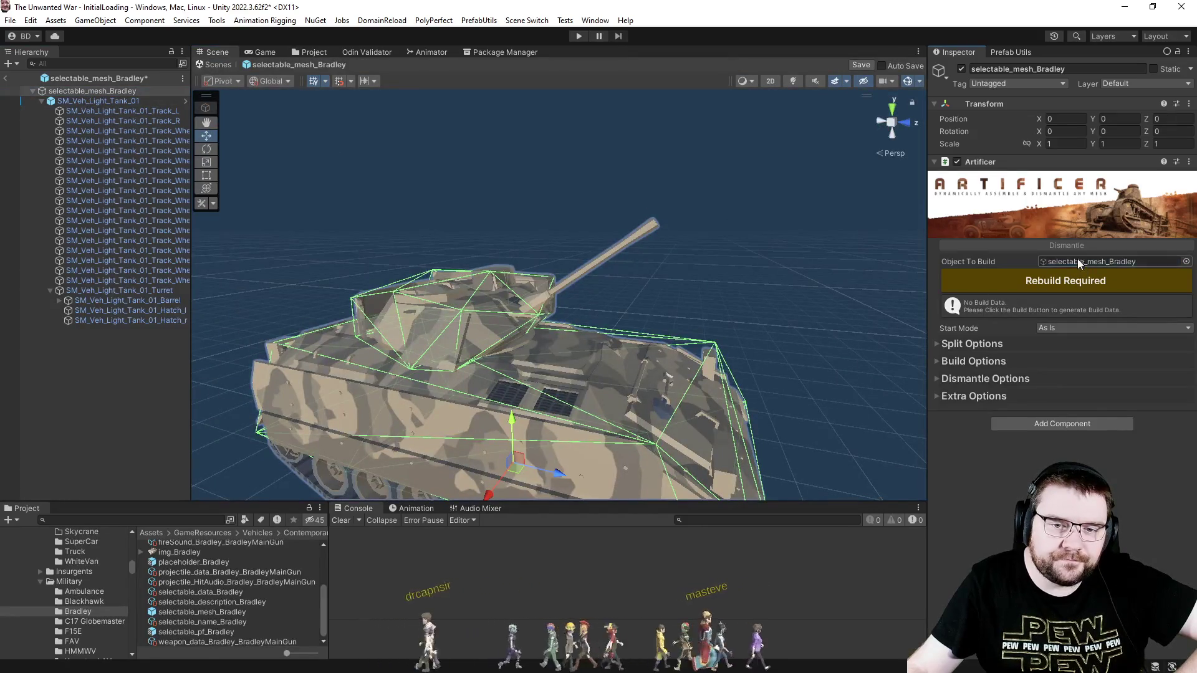
# Generate the Bradley prefab's build data (200 mesh elements), expand Split Options and collapse Exclude Objects.
pyautogui.click(1039, 279)
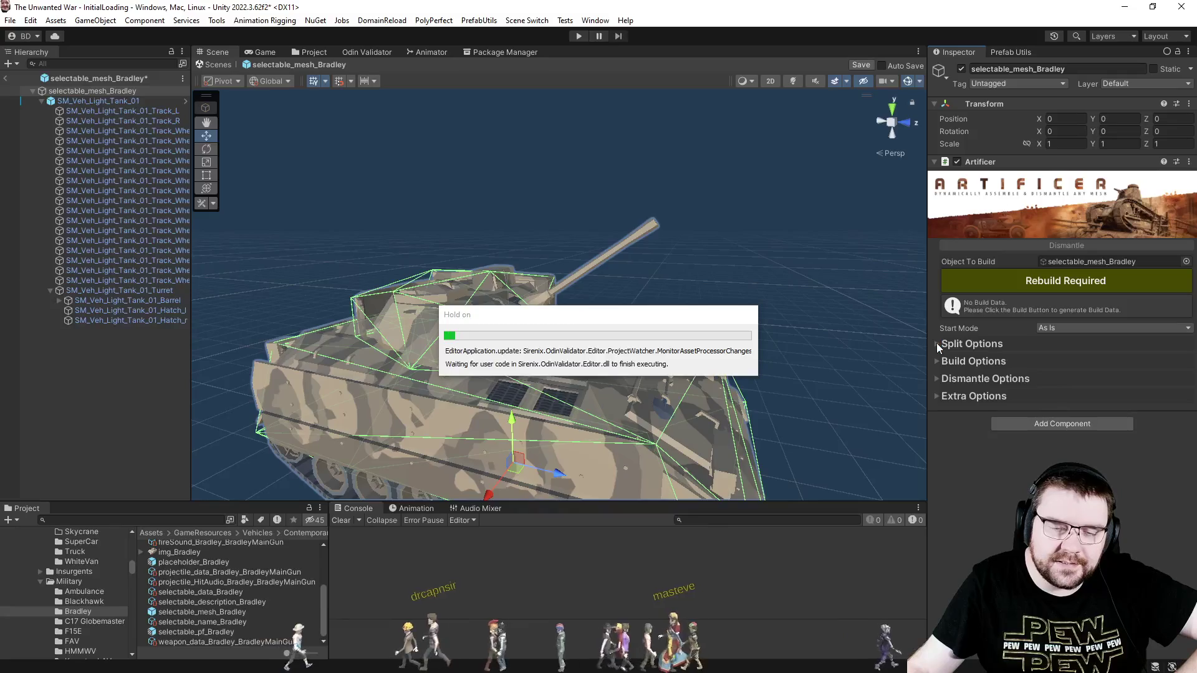
pyautogui.click(937, 368)
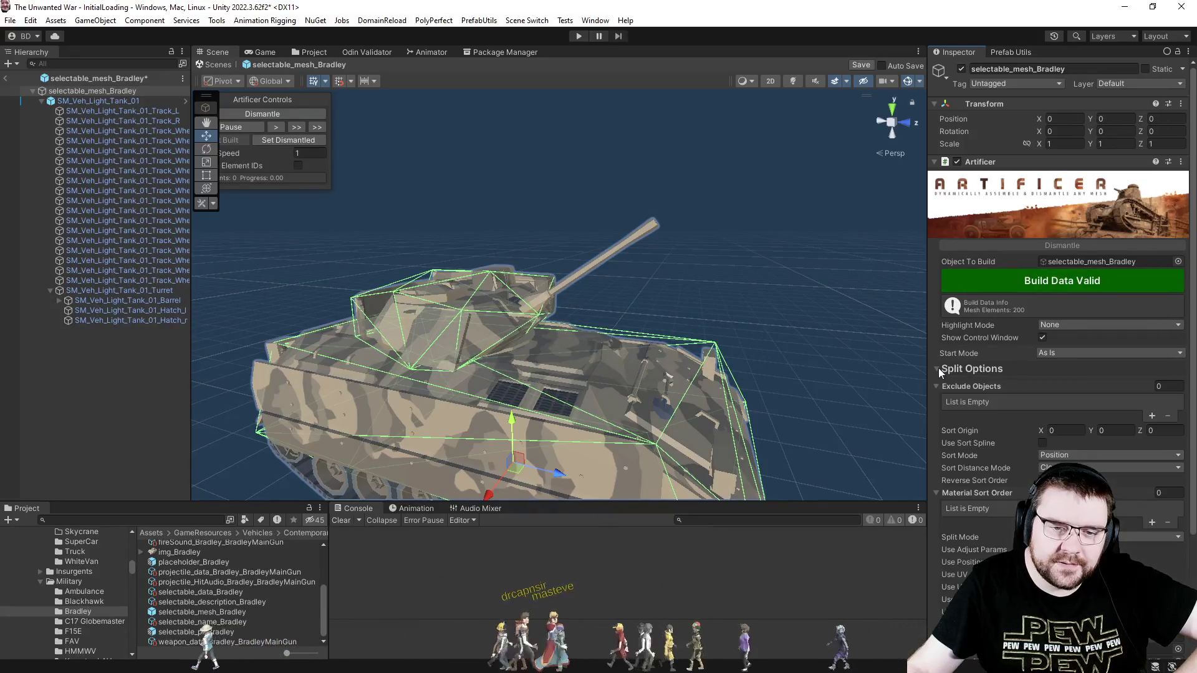
pyautogui.scroll(-4, 973, 281)
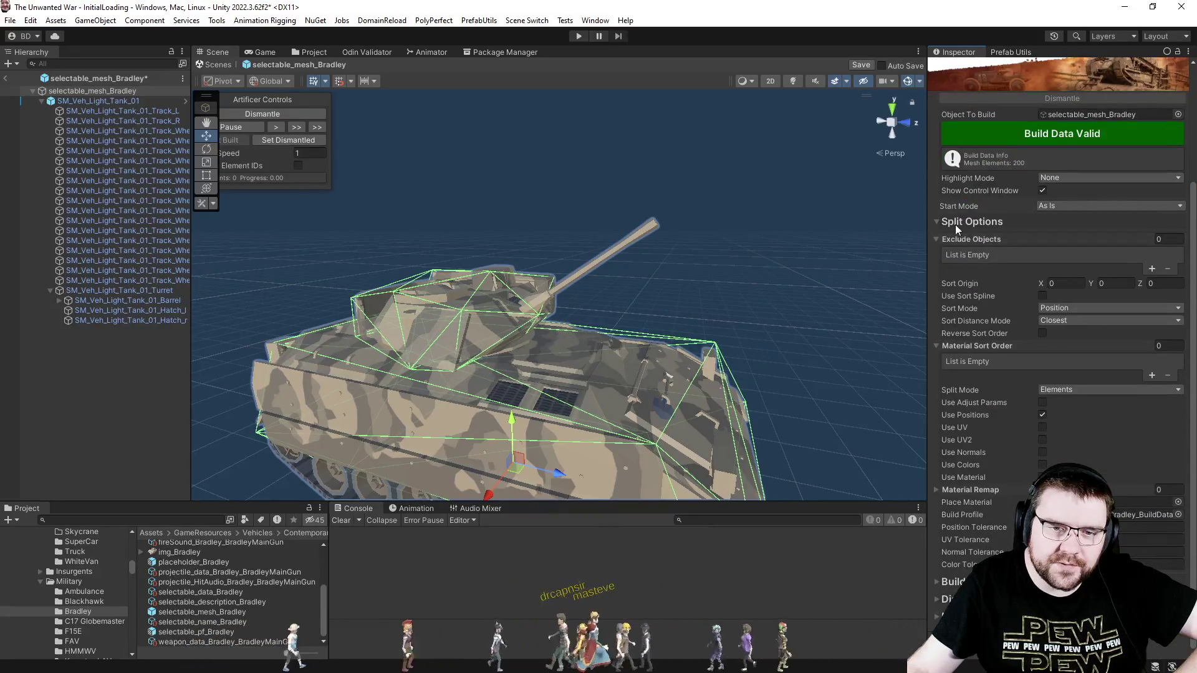
pyautogui.click(940, 223)
pyautogui.click(938, 370)
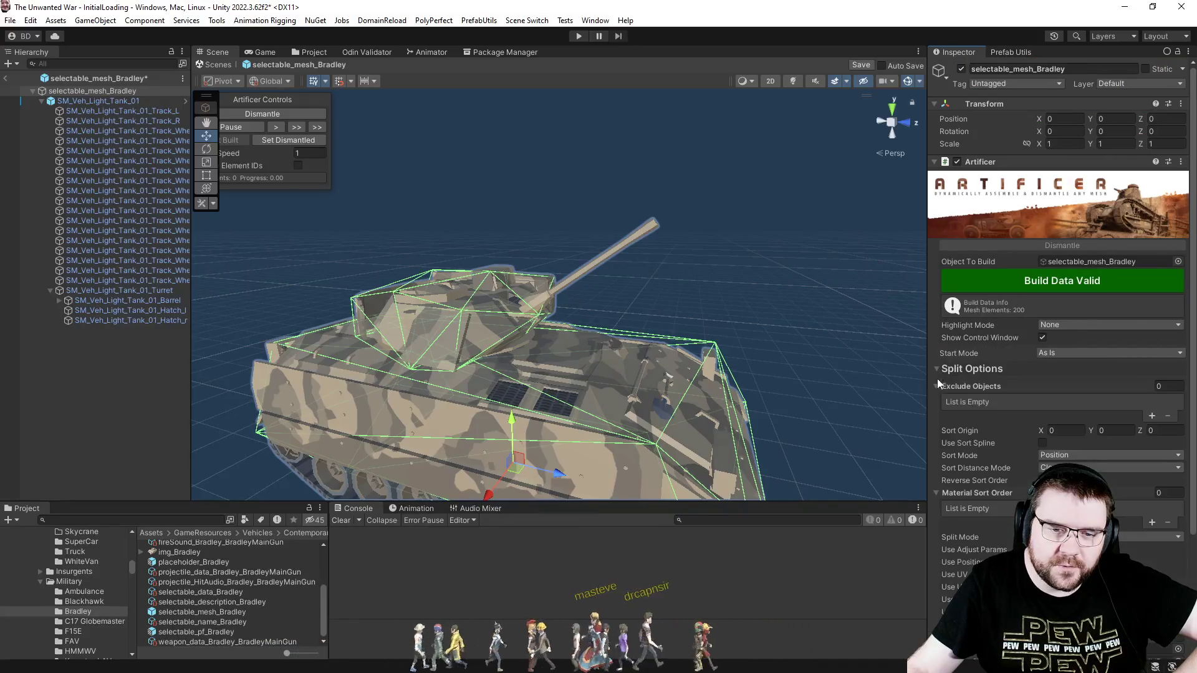
pyautogui.scroll(-5, 972, 462)
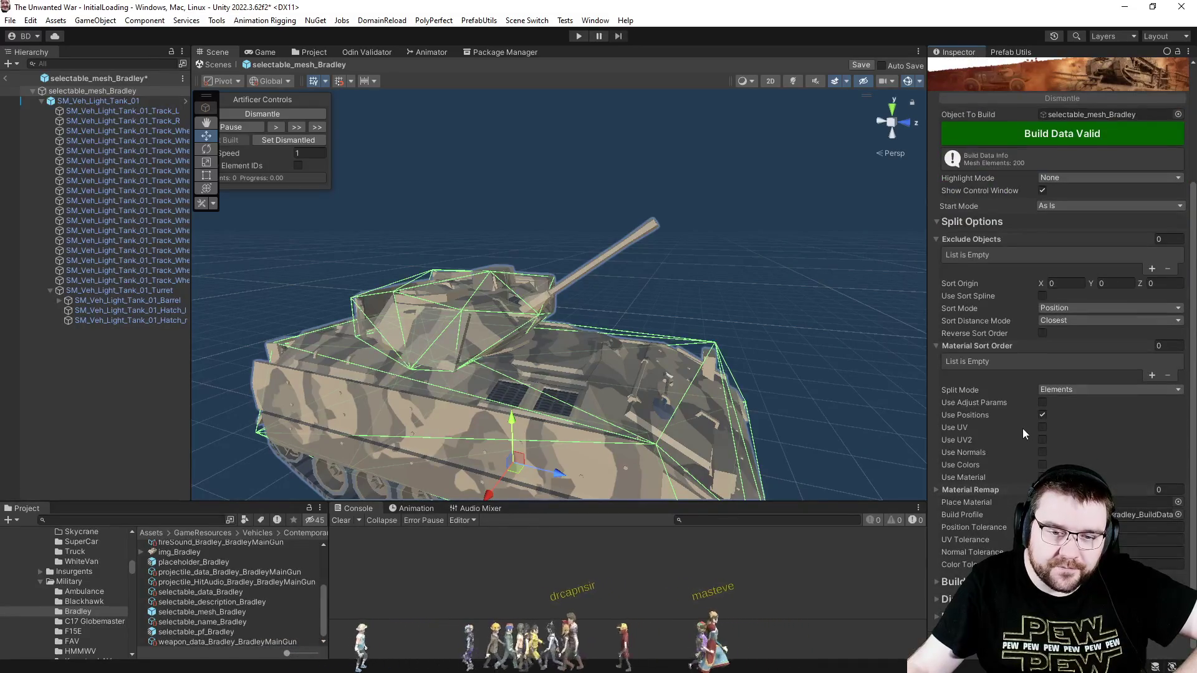
pyautogui.click(939, 239)
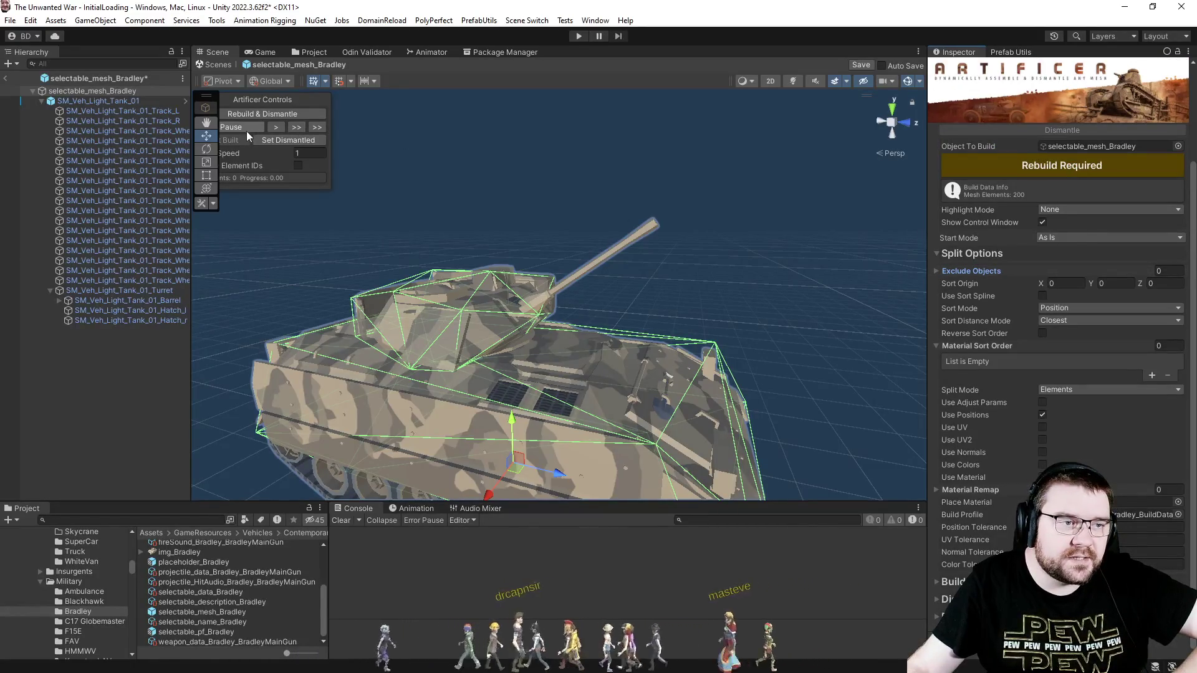
# Test-dismantle the Bradley to its finished state, then Assemble and Set Built to restore the full mesh.
pyautogui.click(262, 143)
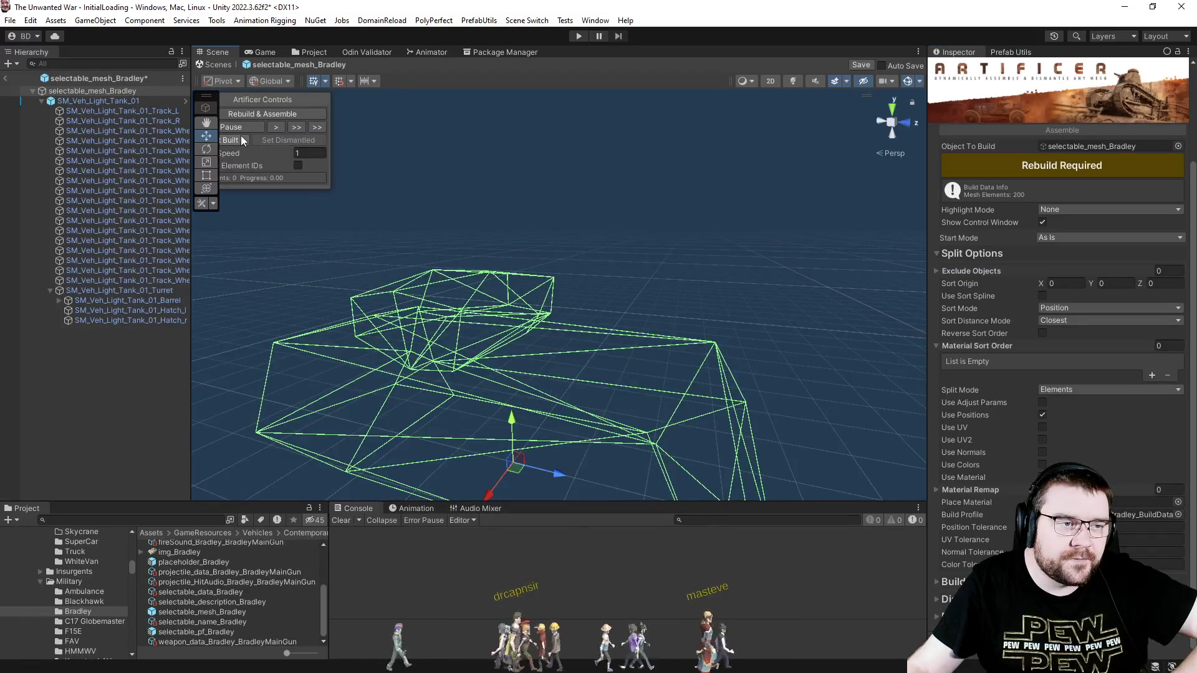
pyautogui.click(254, 114)
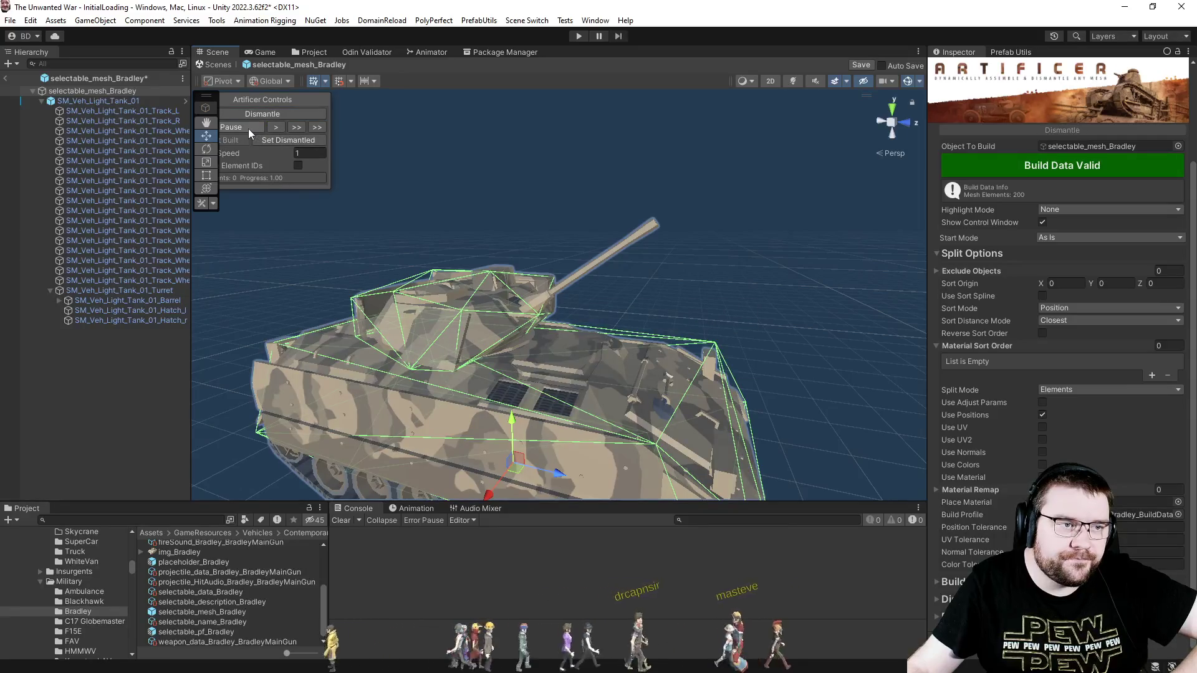
pyautogui.click(261, 115)
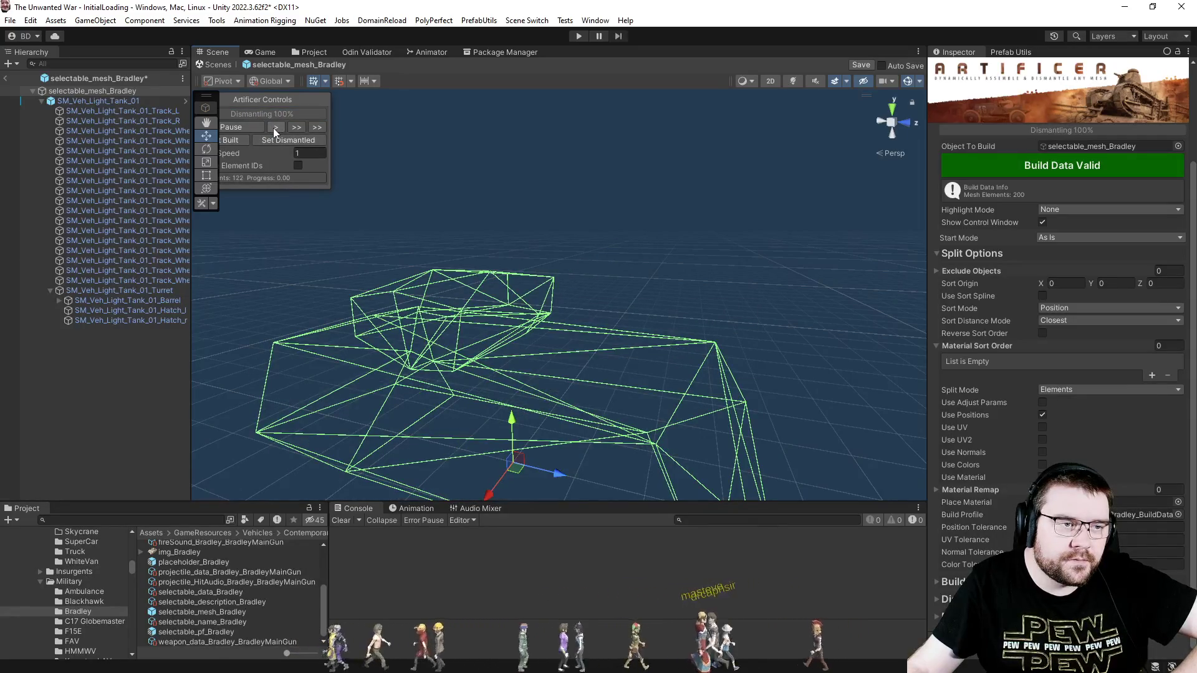
pyautogui.click(273, 128)
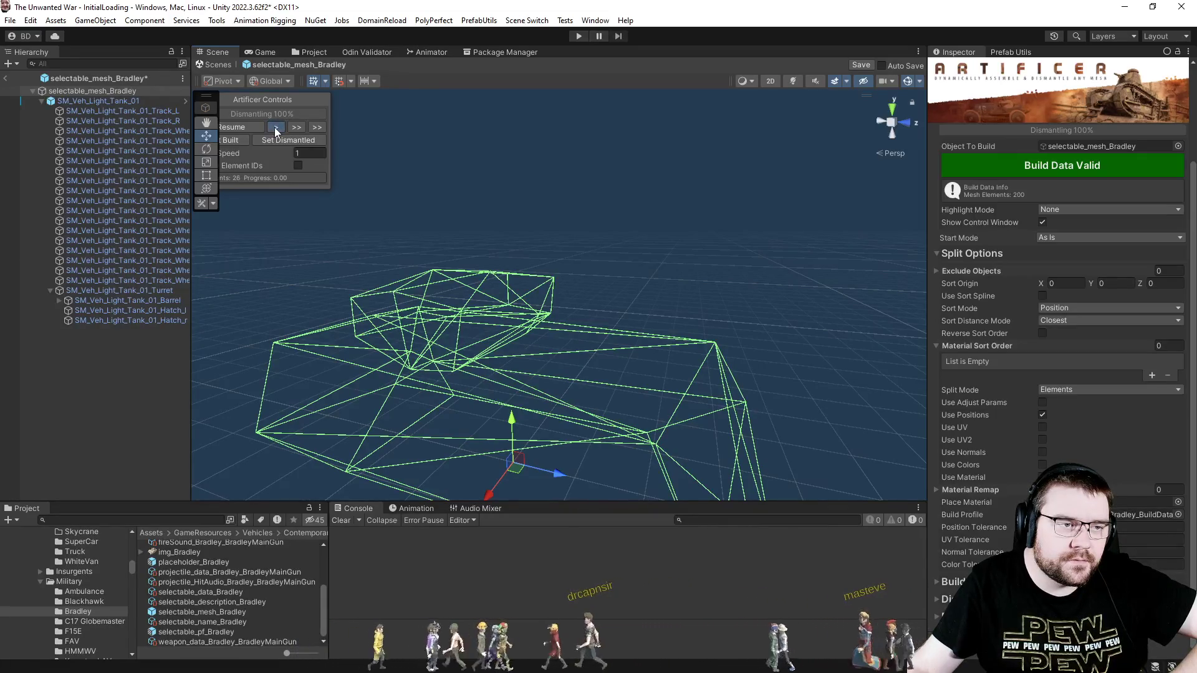
pyautogui.click(270, 141)
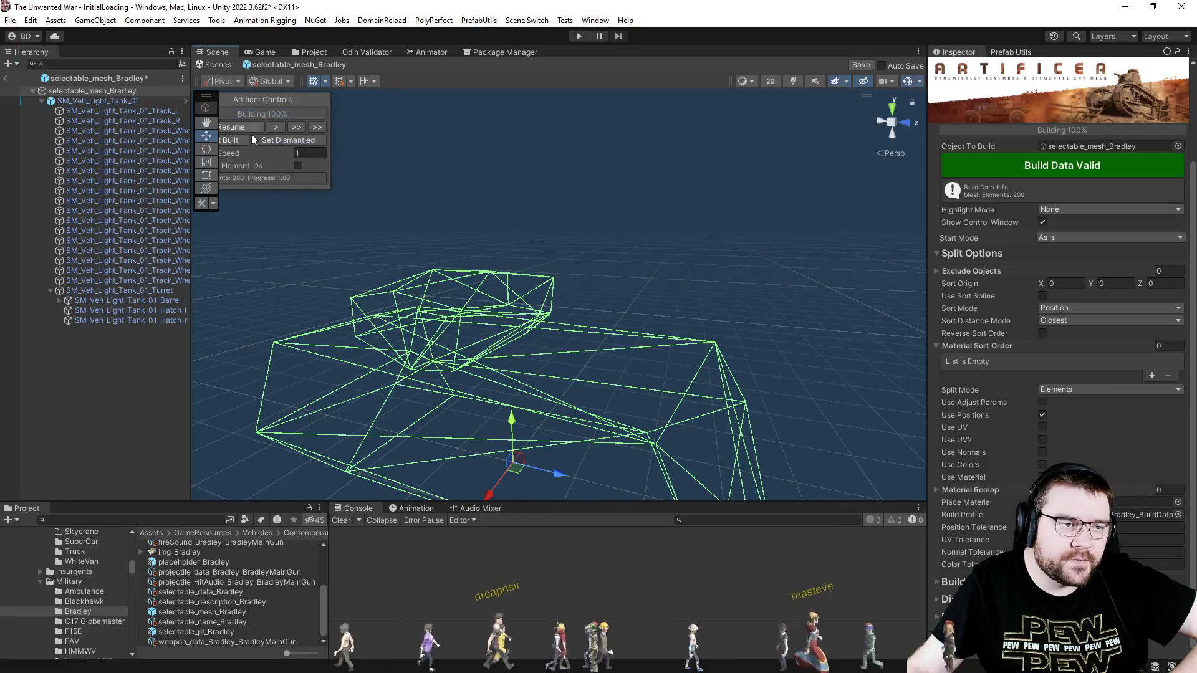
pyautogui.click(242, 142)
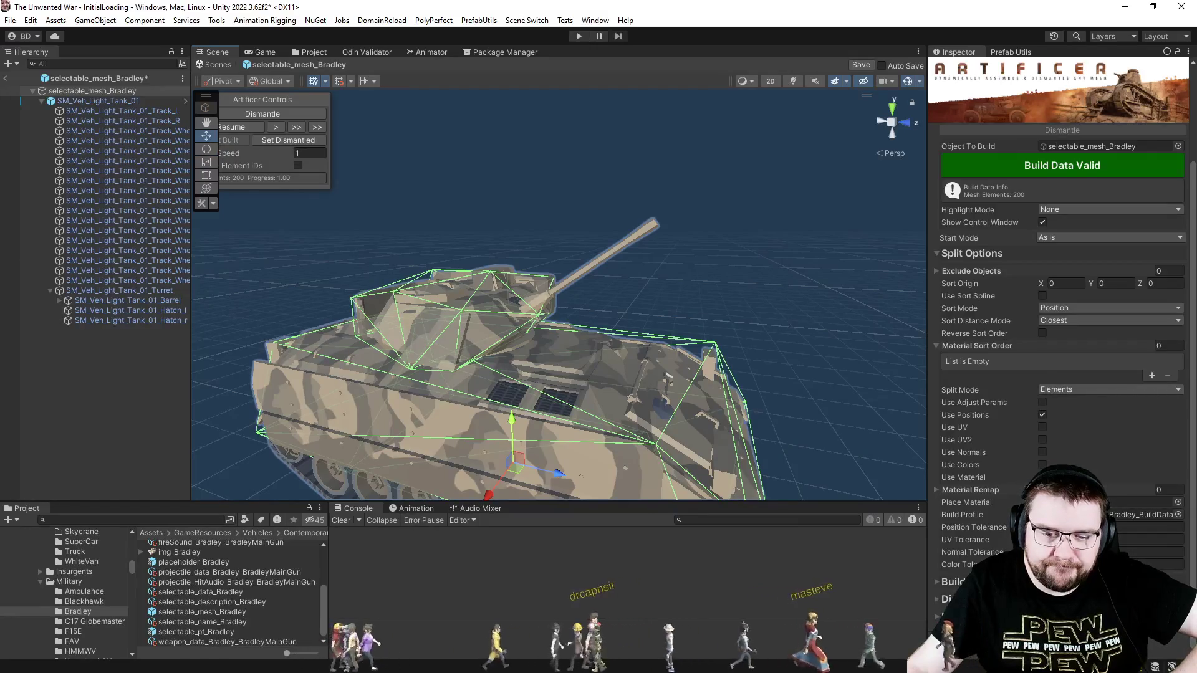
# Set the Bradley's Dismantle Style to Explode with a Max Explode Force of 2.
pyautogui.scroll(-10, 1001, 540)
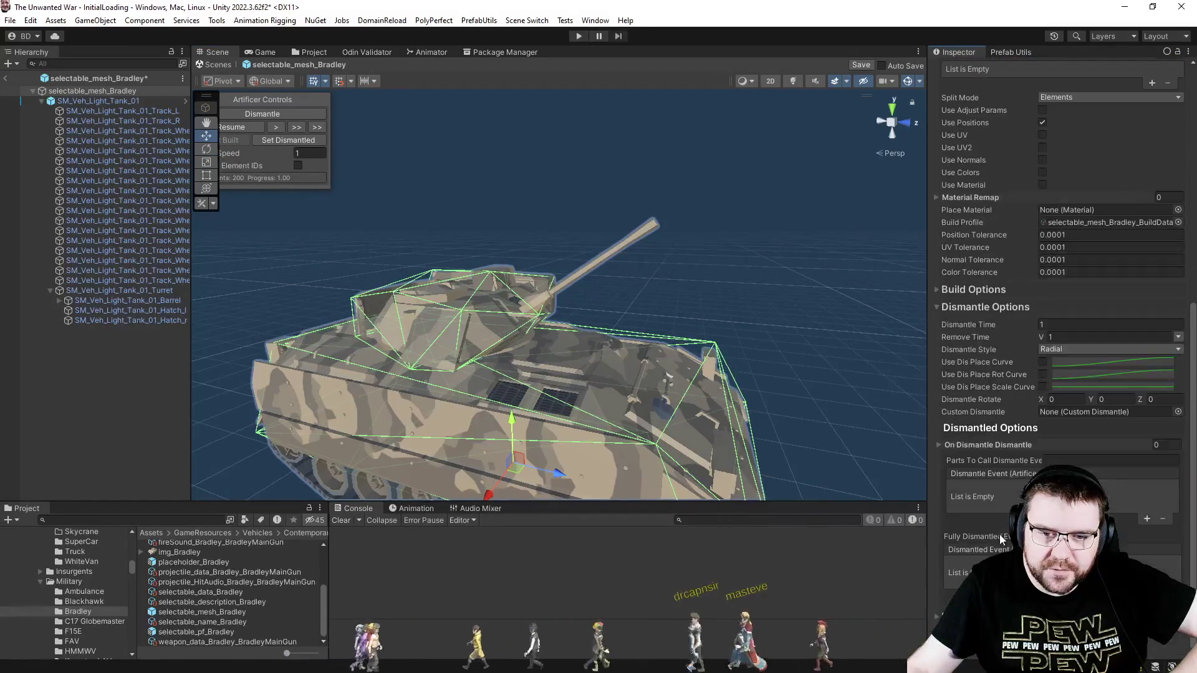
pyautogui.click(1051, 348)
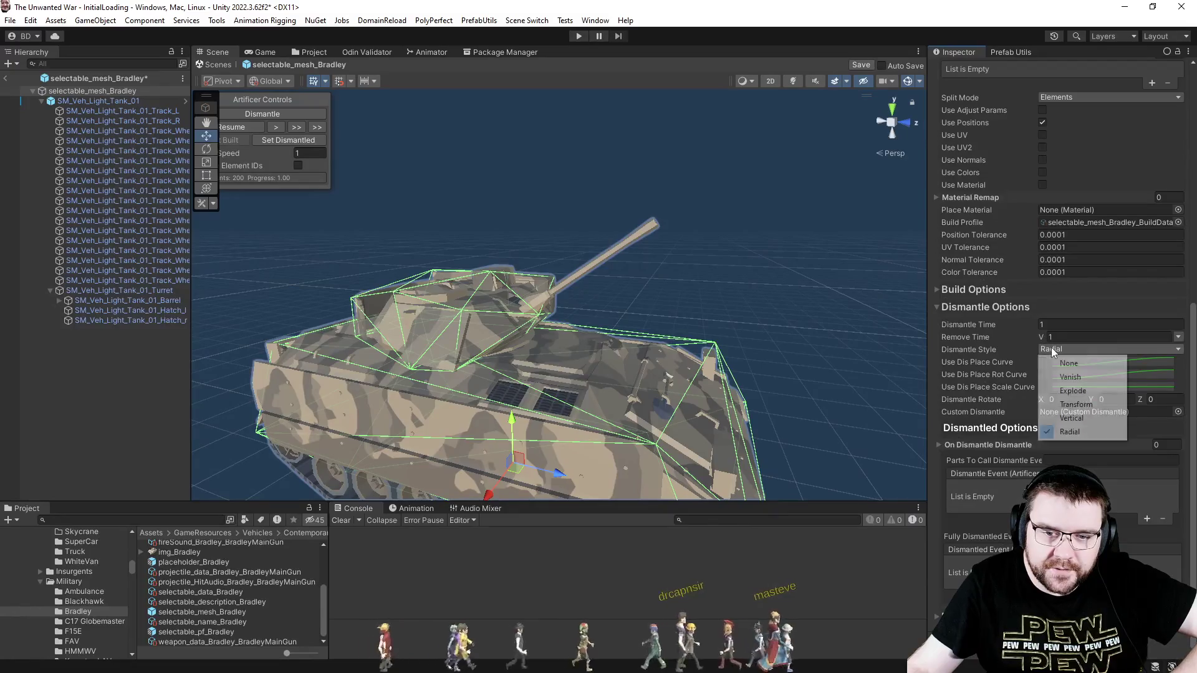
pyautogui.click(1086, 390)
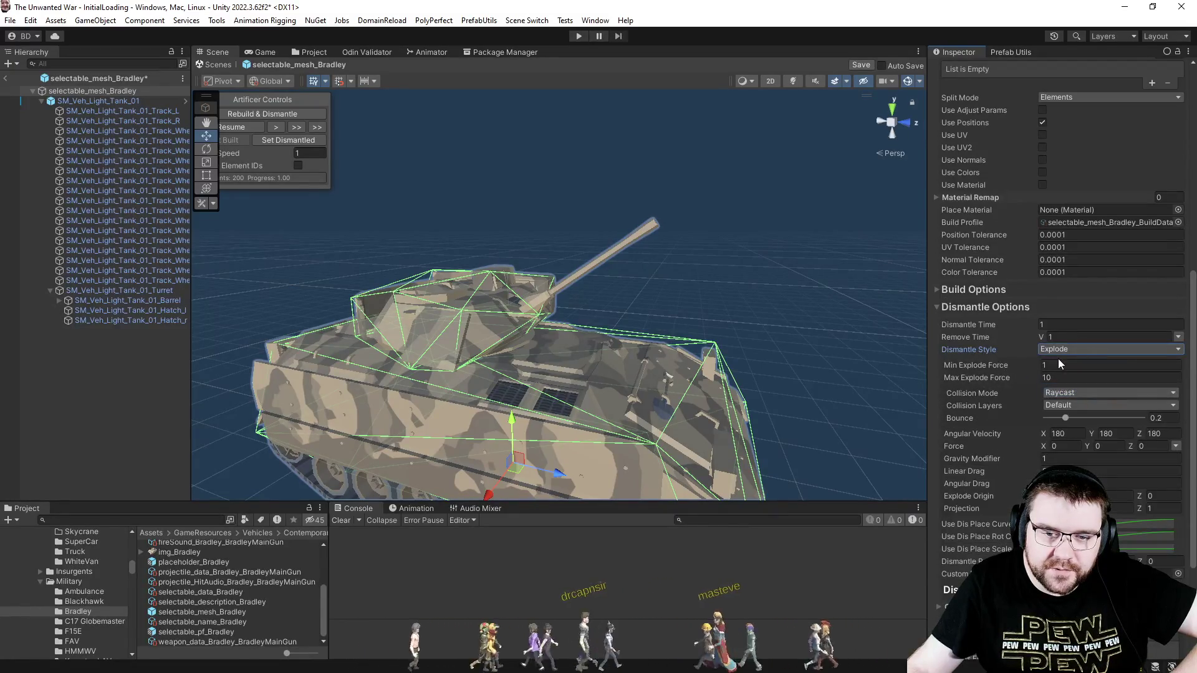
pyautogui.click(1060, 377)
pyautogui.write('2')
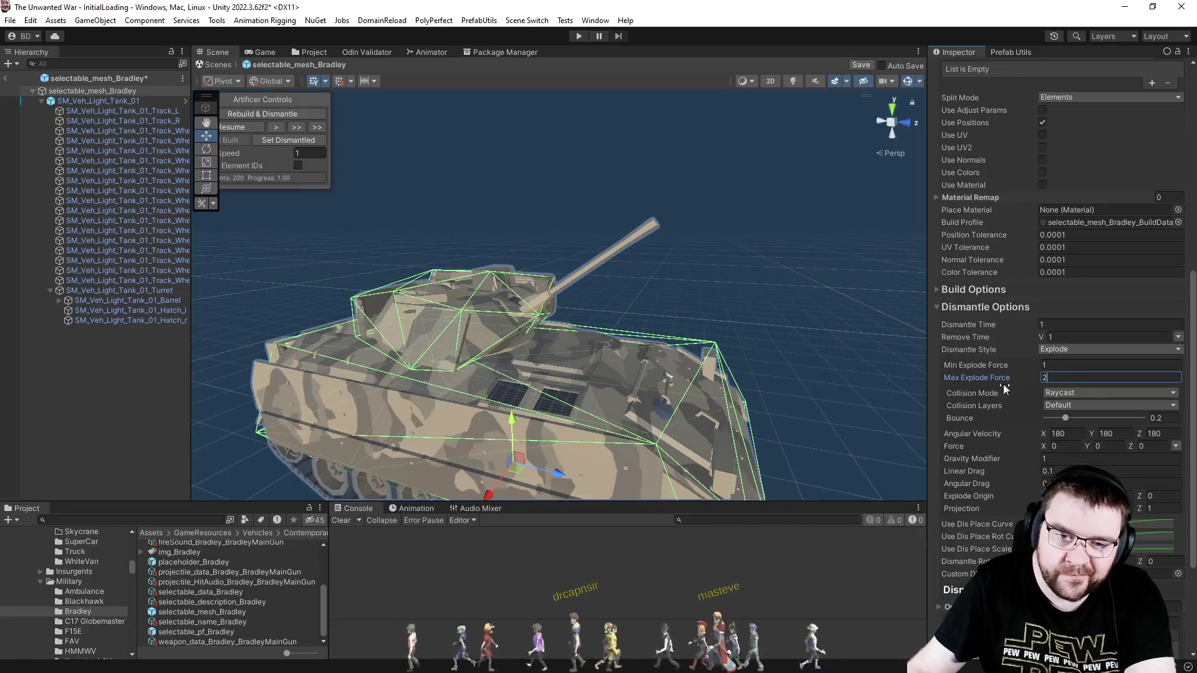
pyautogui.scroll(-4, 1058, 368)
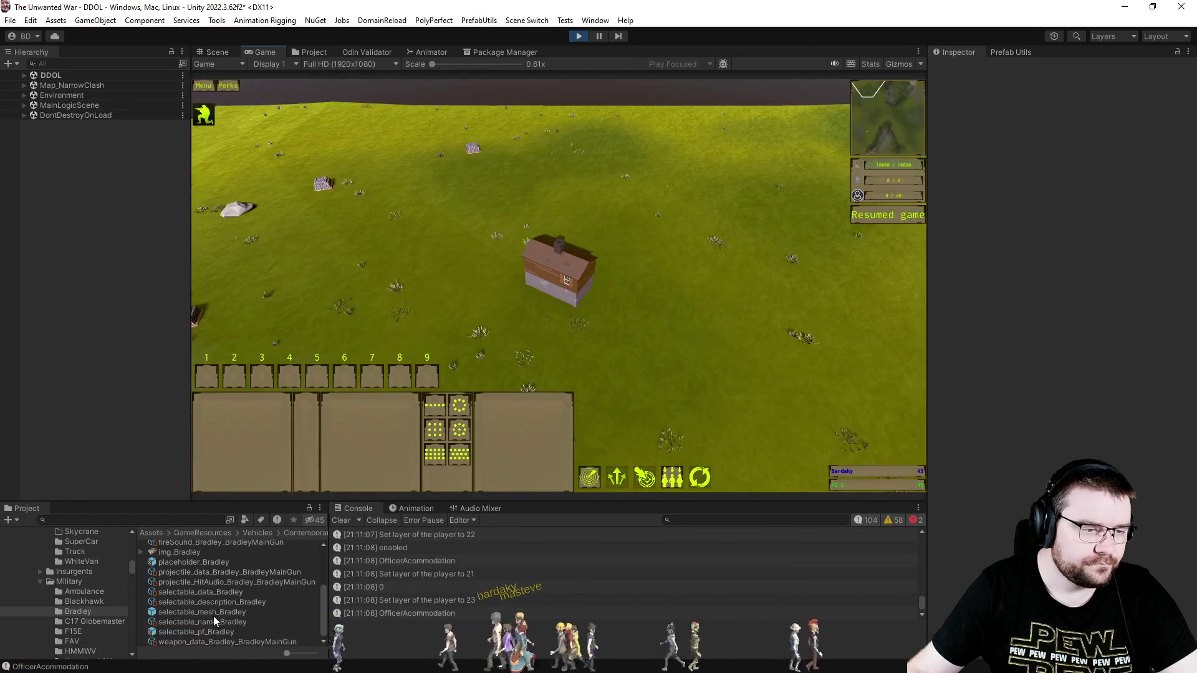
# Add a selectable_mesh_Bradley clone to the scene, frame it, and raise it to Y 0.33.
pyautogui.click(213, 614)
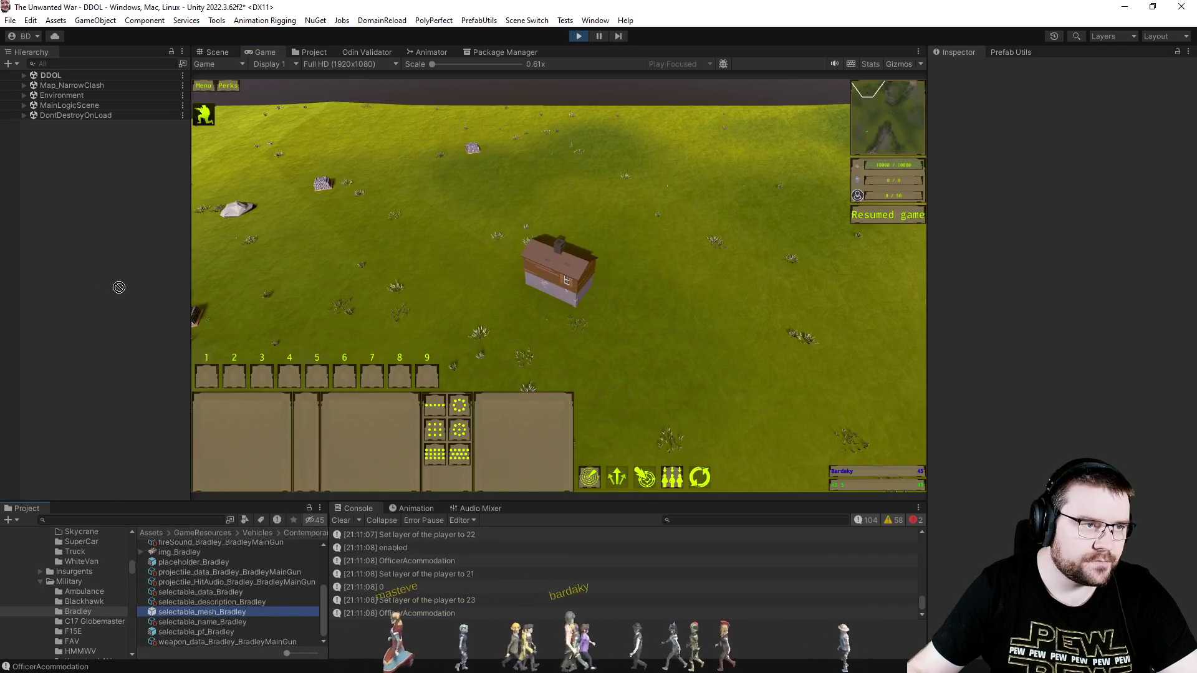
pyautogui.moveTo(119, 287); pyautogui.dragTo(125, 246)
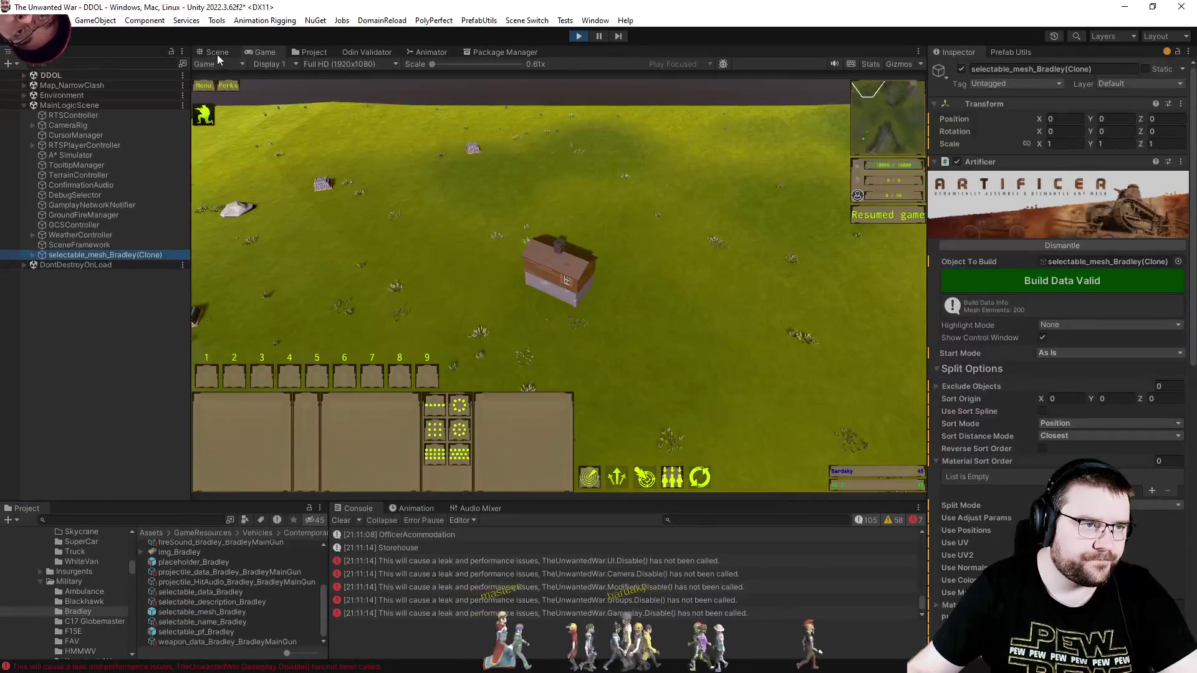
pyautogui.doubleClick(125, 255)
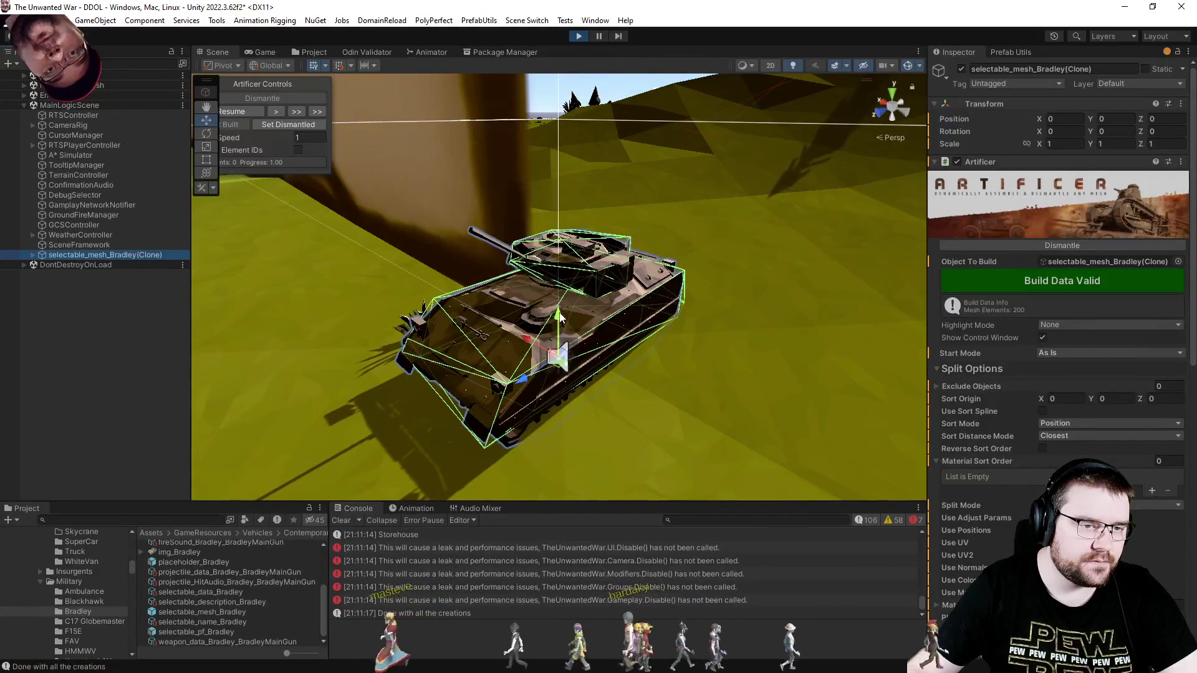
pyautogui.moveTo(559, 330); pyautogui.dragTo(559, 306)
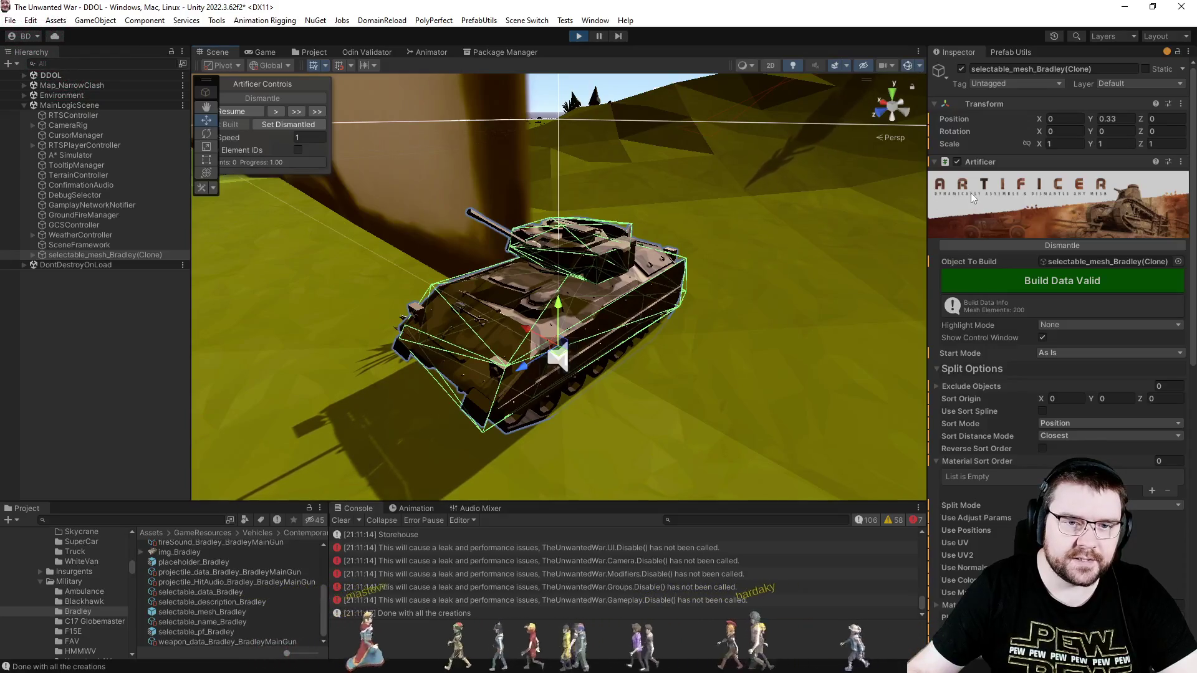
# Expand the clone's track, wheel and turret parts and move the Artificer Controls overlay fully into view.
pyautogui.click(991, 163)
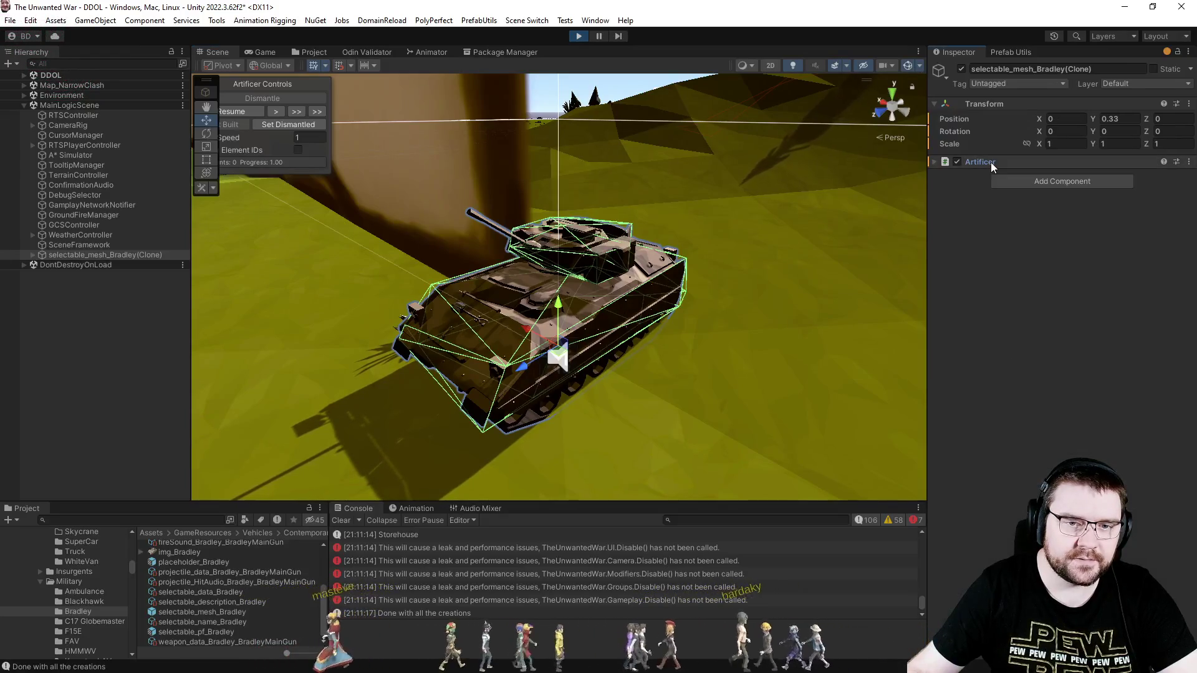
pyautogui.click(33, 256)
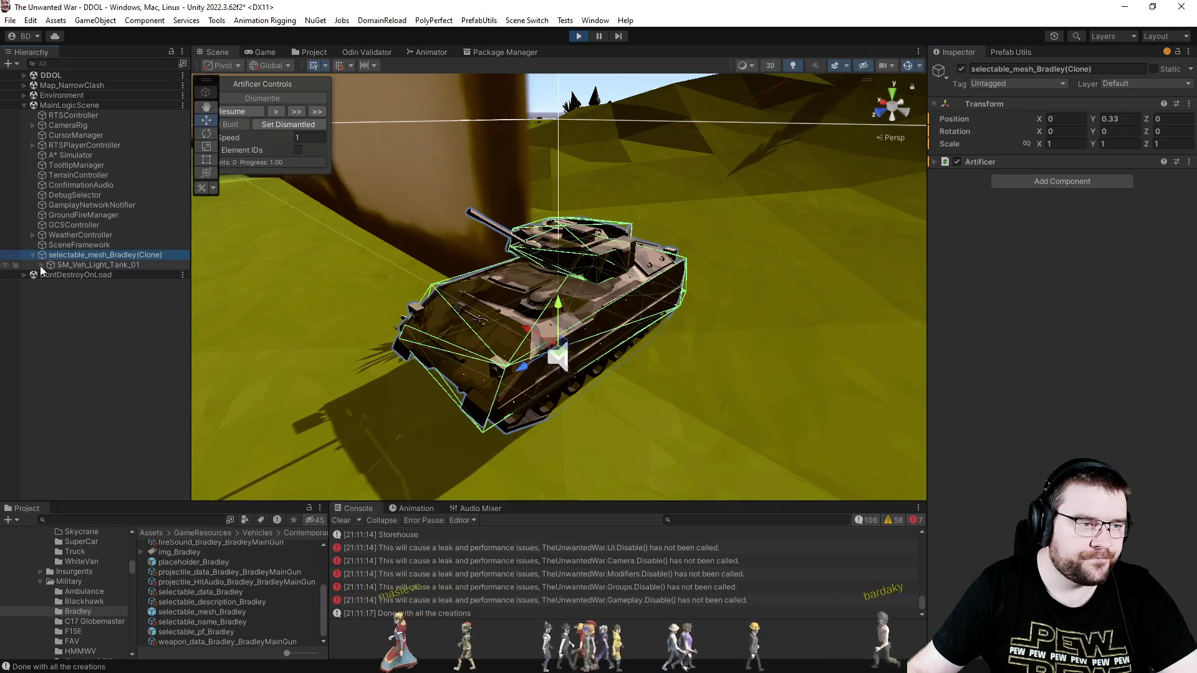
pyautogui.click(41, 265)
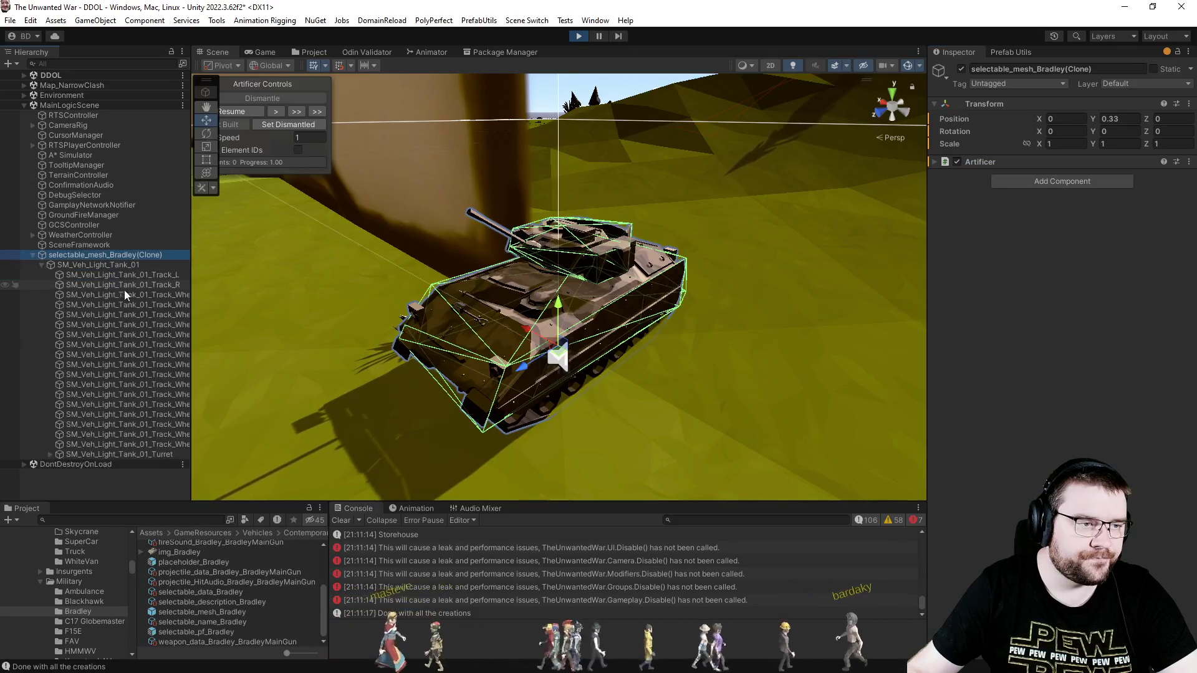
pyautogui.click(918, 65)
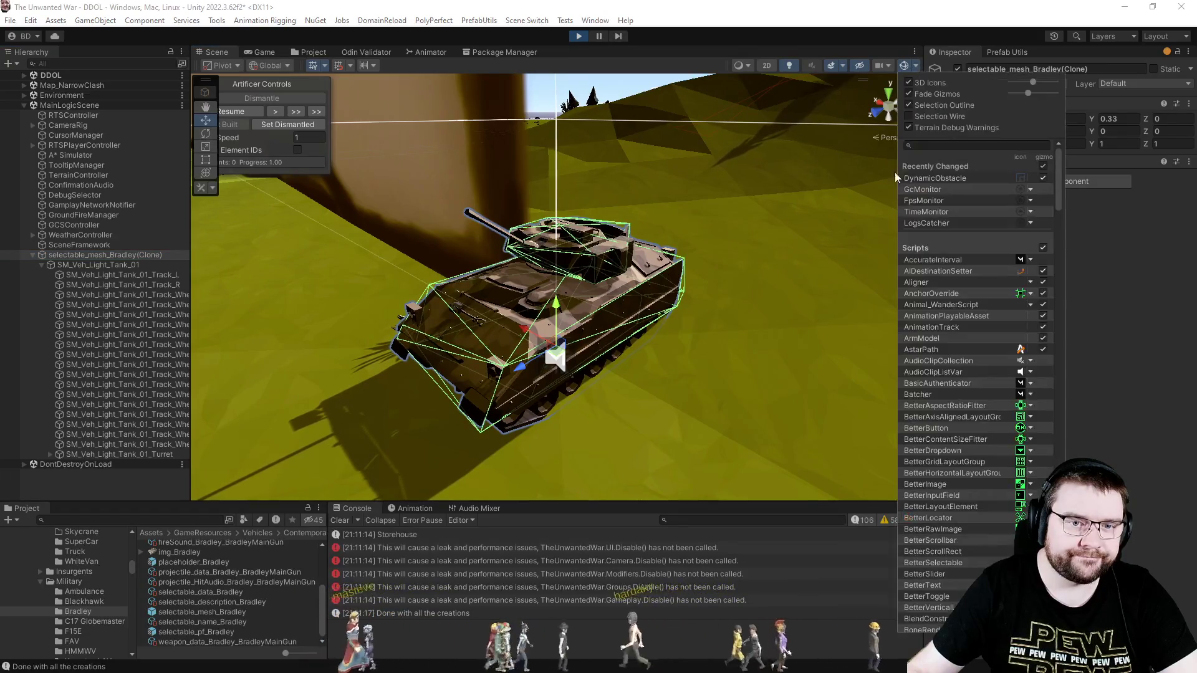
pyautogui.click(1127, 398)
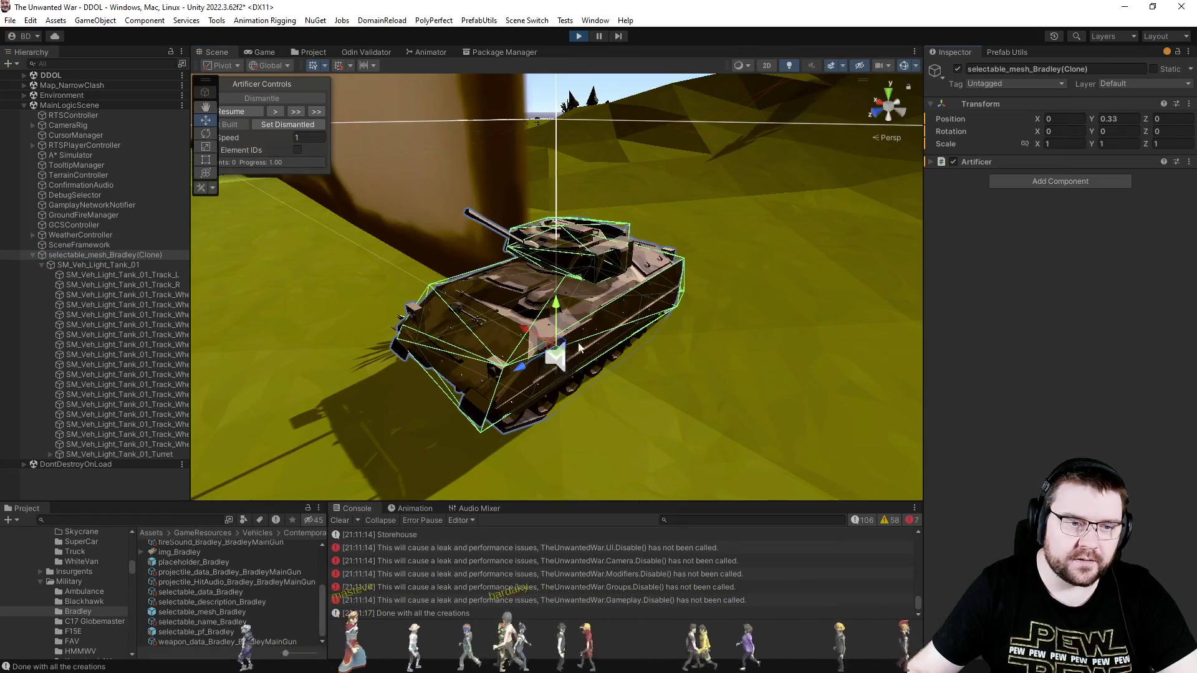
pyautogui.moveTo(271, 85); pyautogui.dragTo(298, 83)
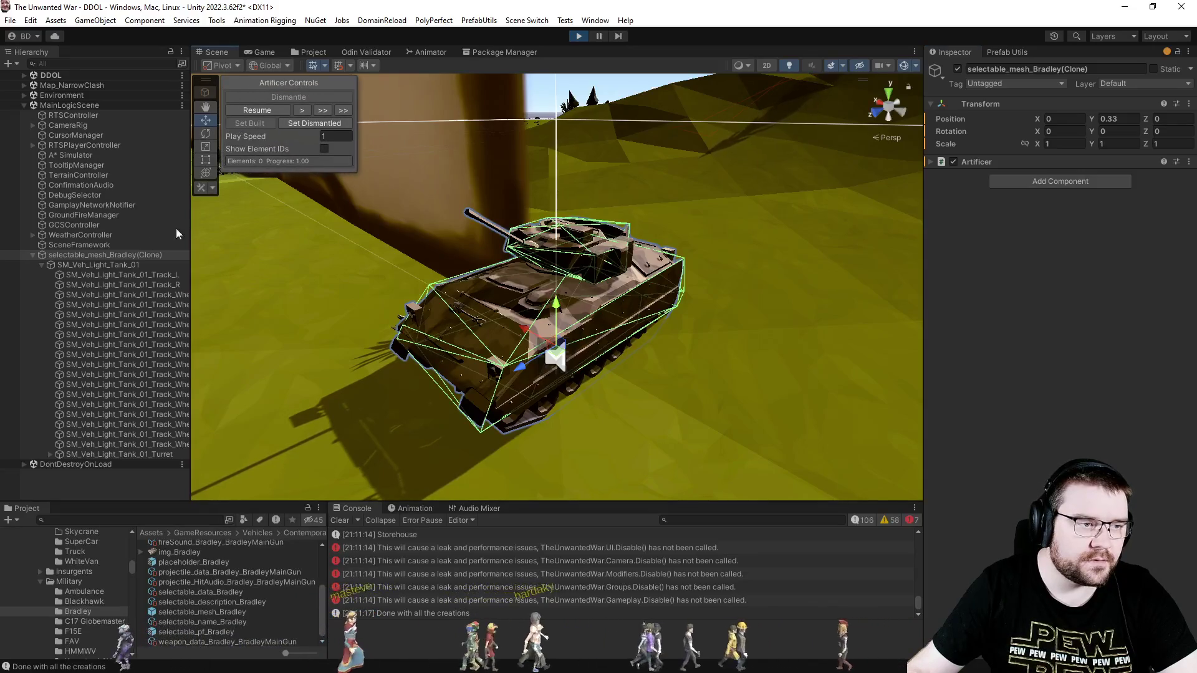
pyautogui.click(88, 264)
pyautogui.click(102, 256)
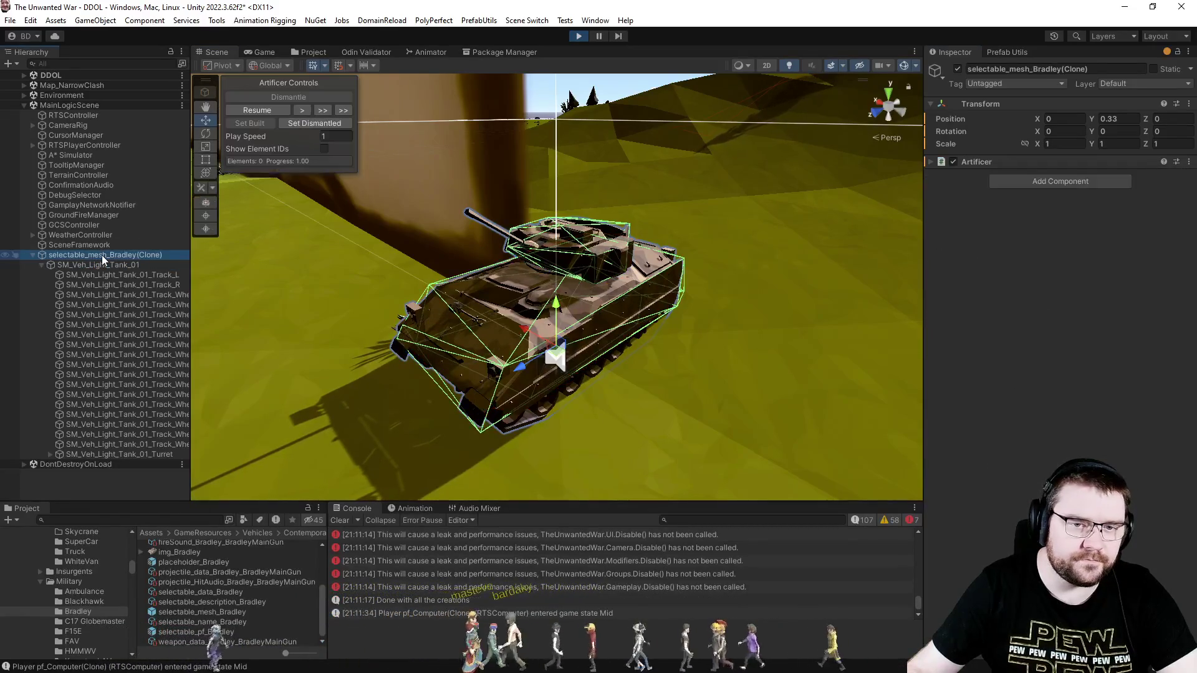
pyautogui.click(985, 162)
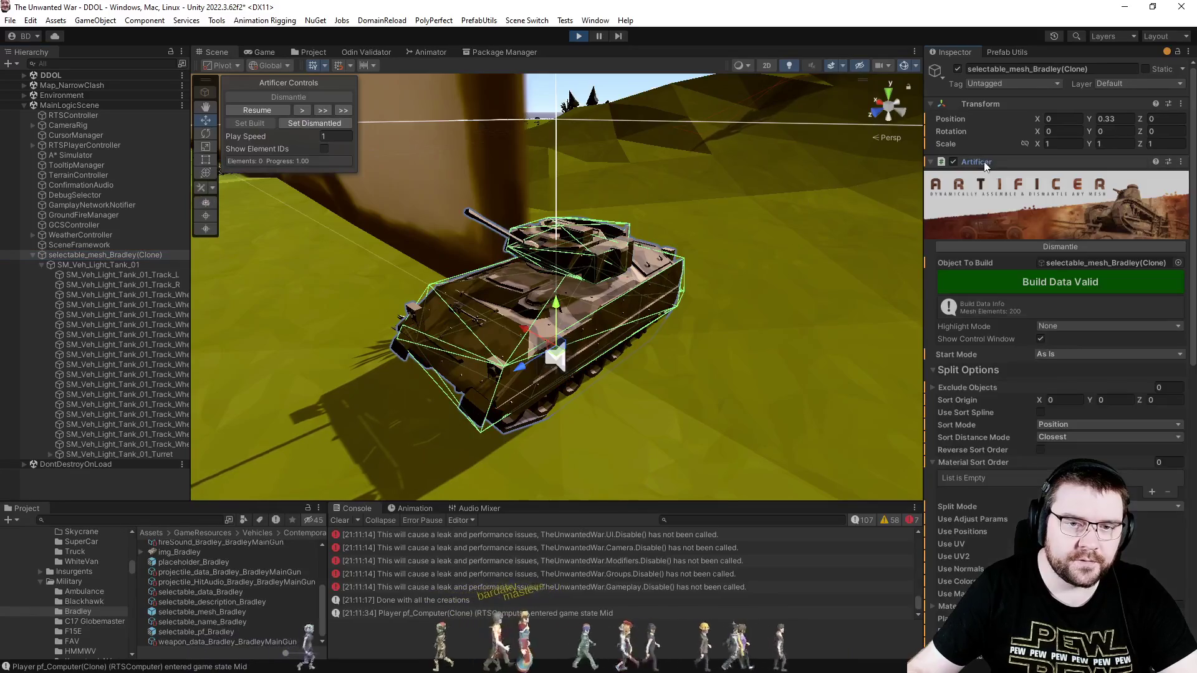
# Explode-dismantle and reassemble the Bradley clone twice, leaving it fully rebuilt.
pyautogui.click(1012, 248)
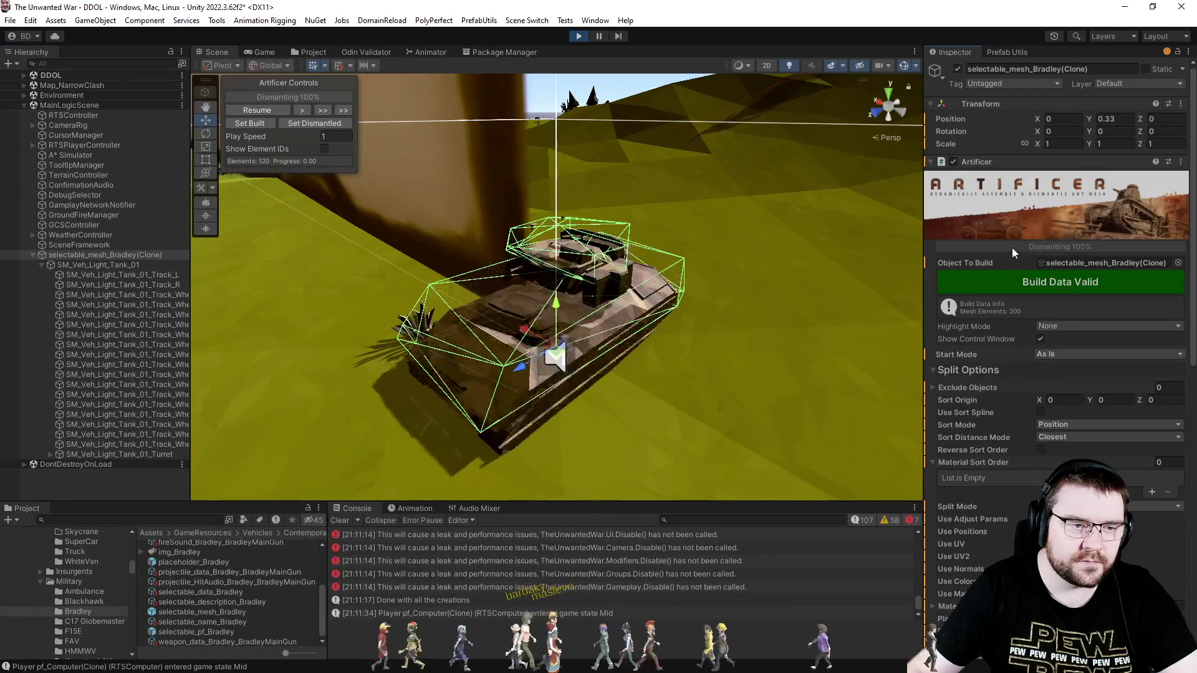
pyautogui.click(1012, 248)
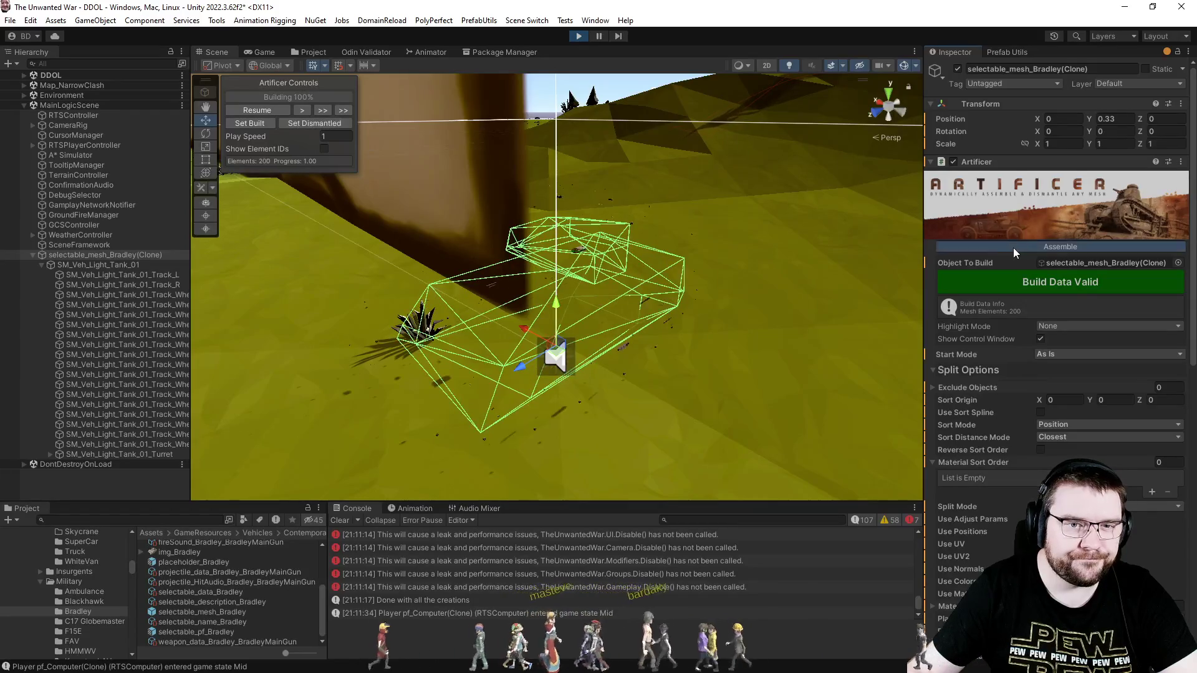
pyautogui.click(1012, 248)
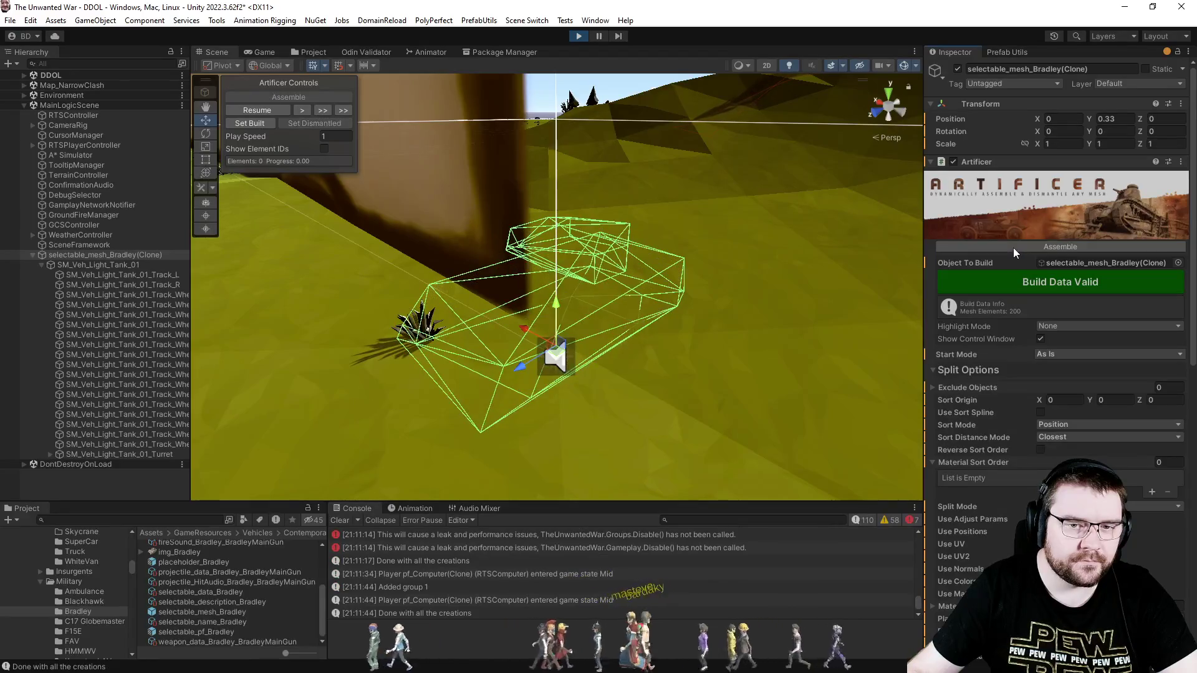
pyautogui.click(1012, 248)
pyautogui.scroll(-1, 993, 376)
pyautogui.scroll(-15, 972, 375)
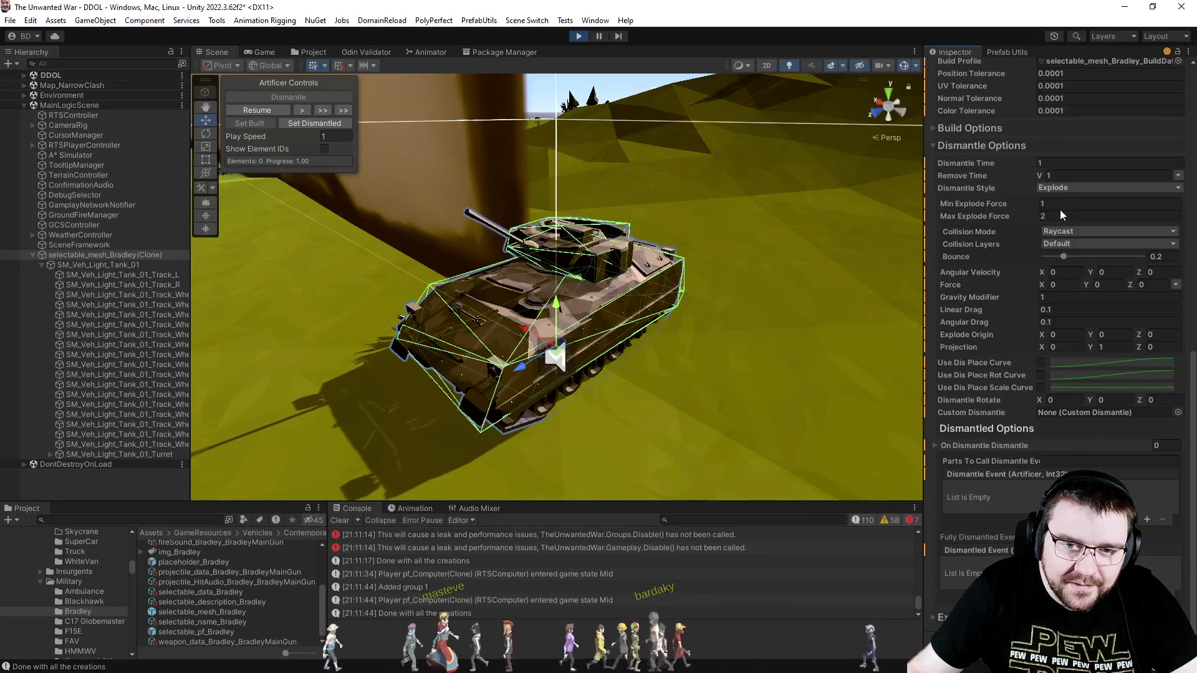
# Switch part collisions to Simple with Y 0.2, then test a dismantle and reassemble.
pyautogui.click(1091, 235)
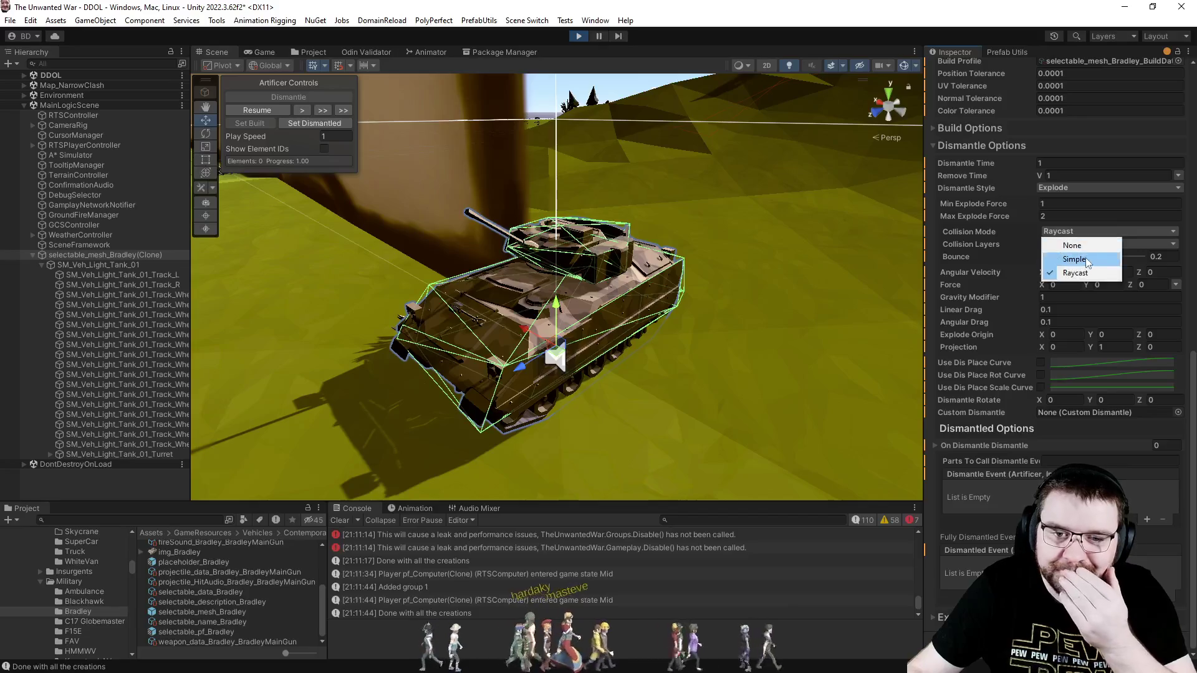
pyautogui.click(1086, 257)
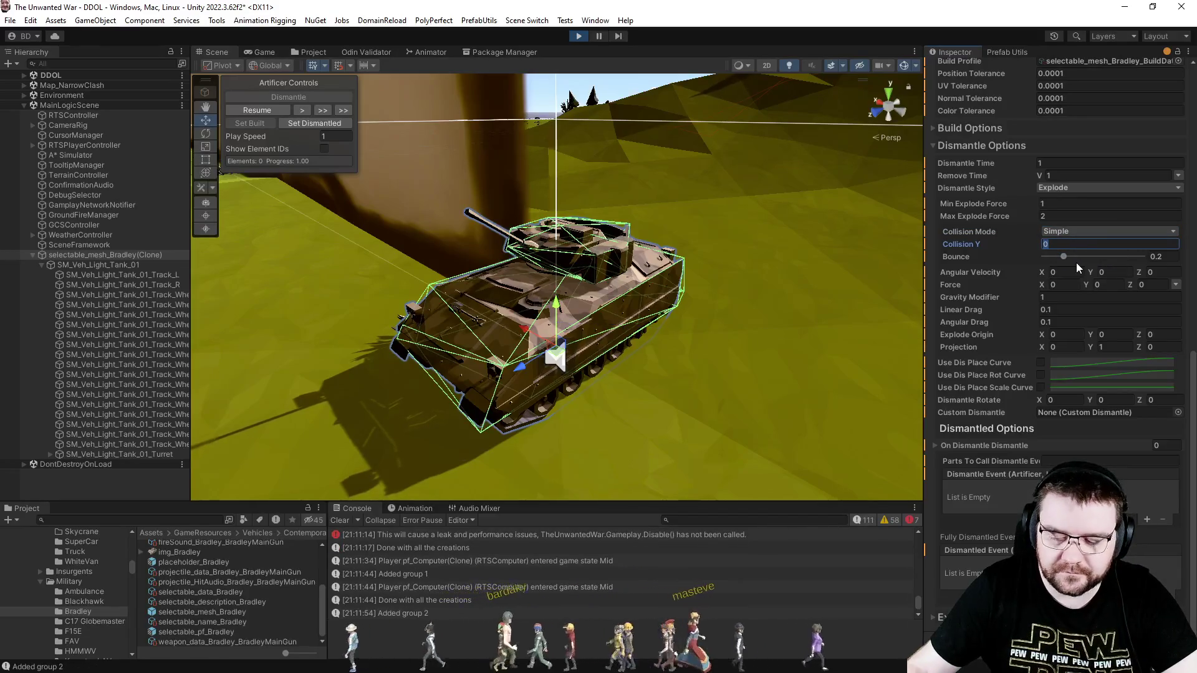
pyautogui.write('0.2')
pyautogui.scroll(6, 1076, 264)
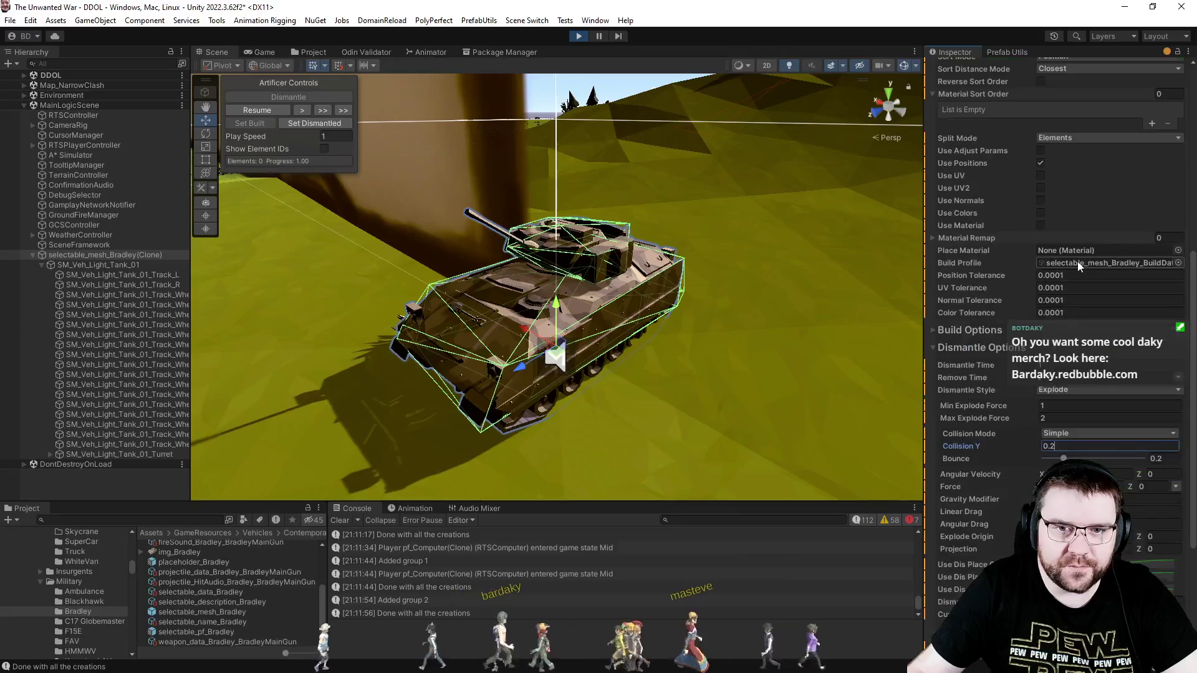
pyautogui.scroll(10, 1077, 261)
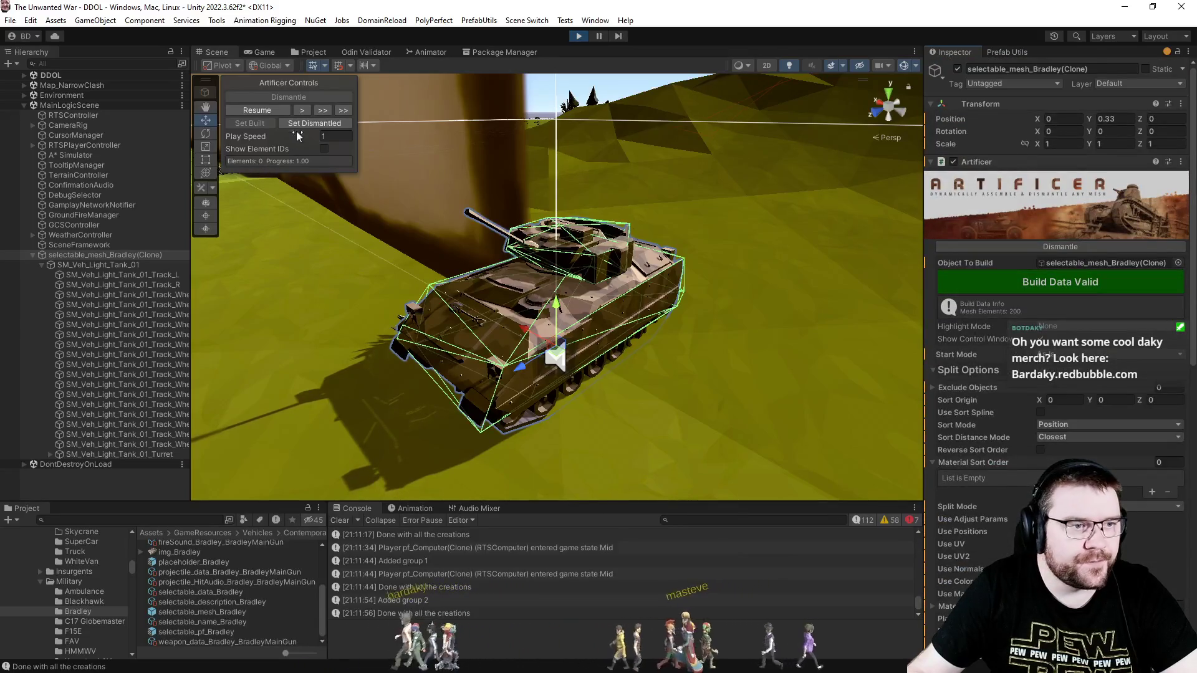
pyautogui.click(1033, 248)
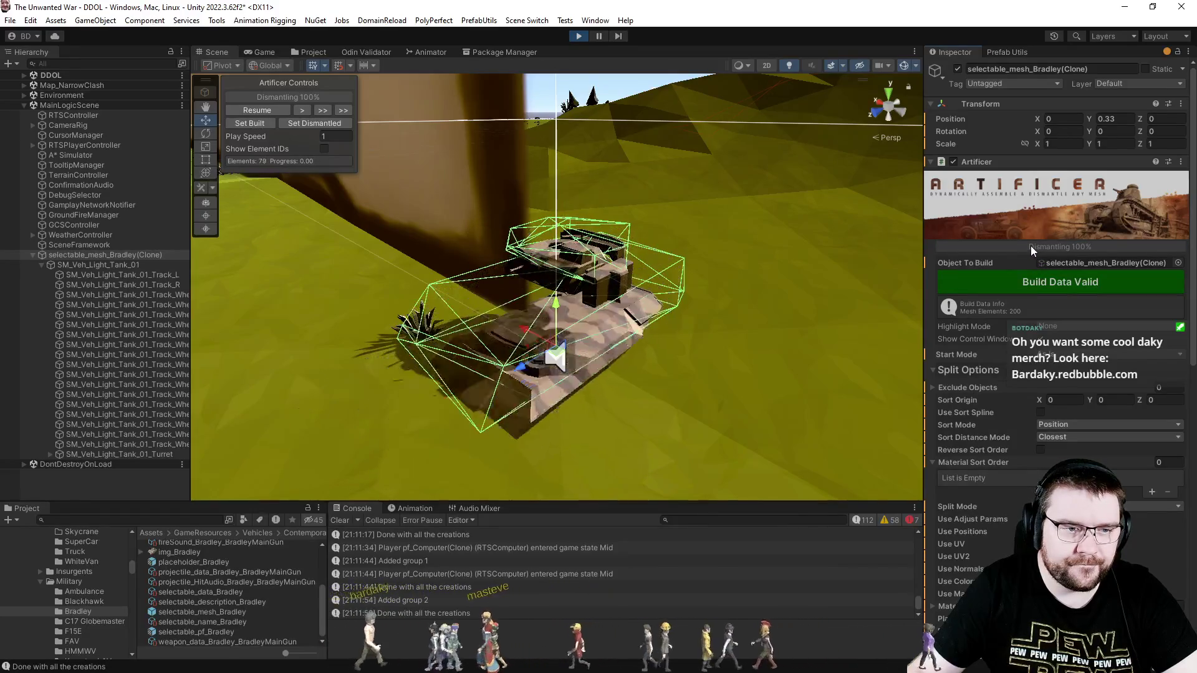
pyautogui.click(1030, 246)
pyautogui.scroll(-10, 982, 371)
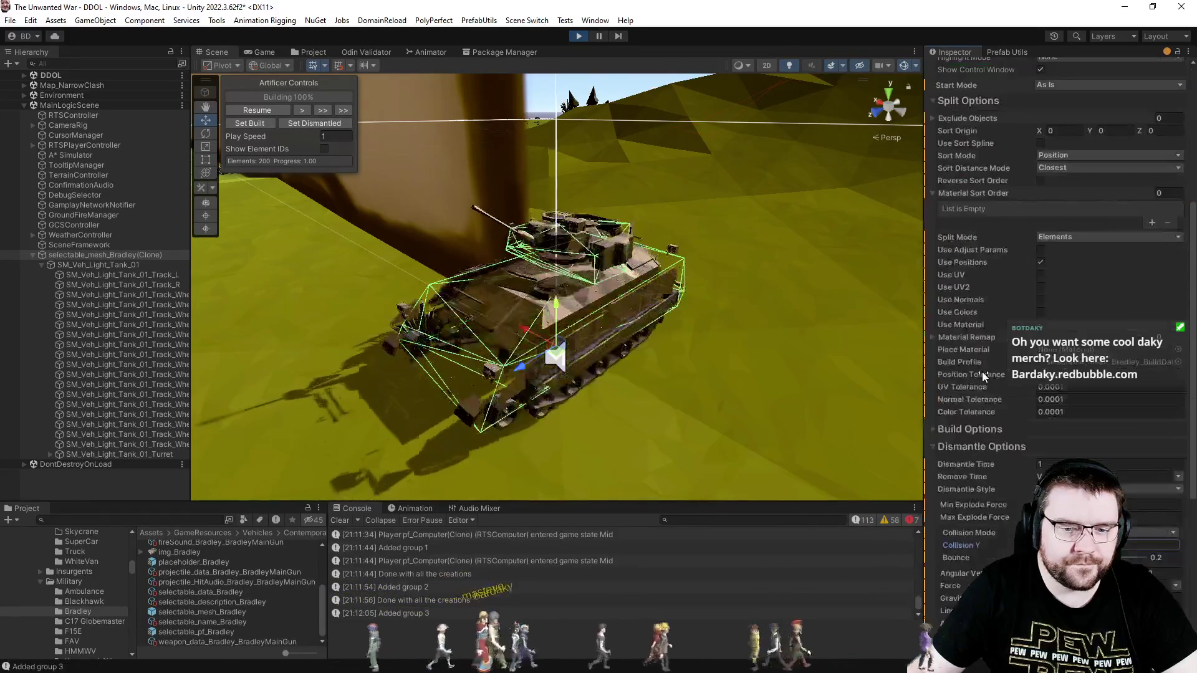
pyautogui.scroll(-5, 982, 371)
pyautogui.write('1')
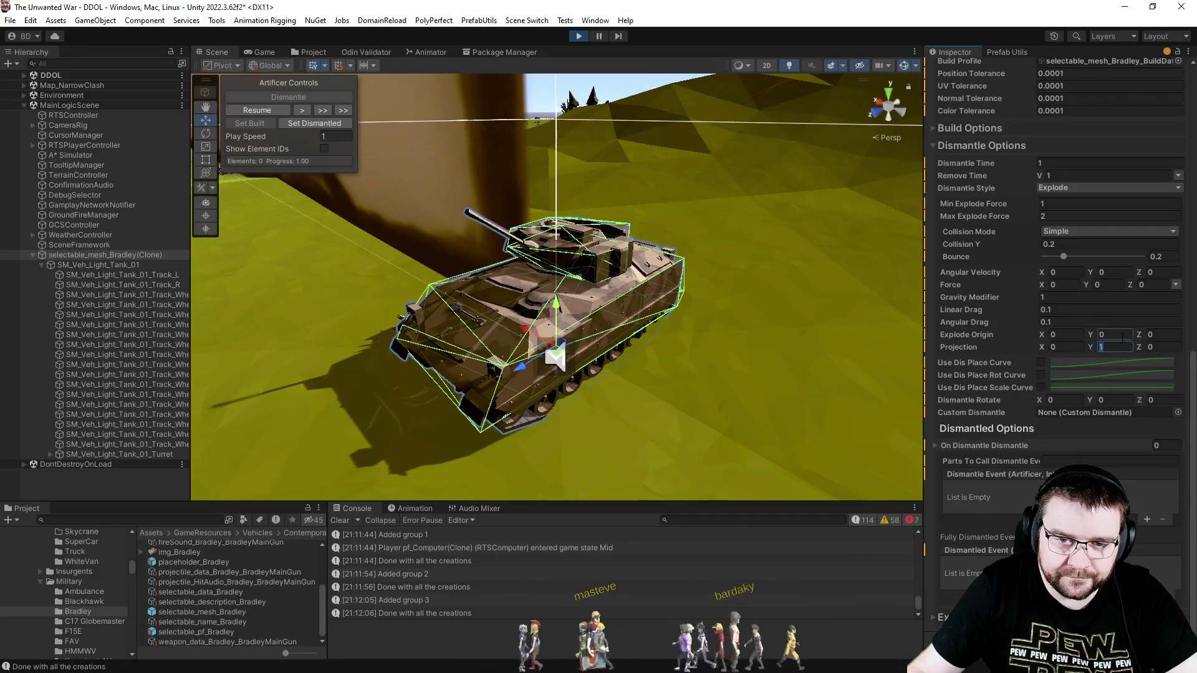
# Set Explode Projection to 1, 1, 1, Dismantle Time to 0.1 and Remove Time to 5.
pyautogui.click(1161, 347)
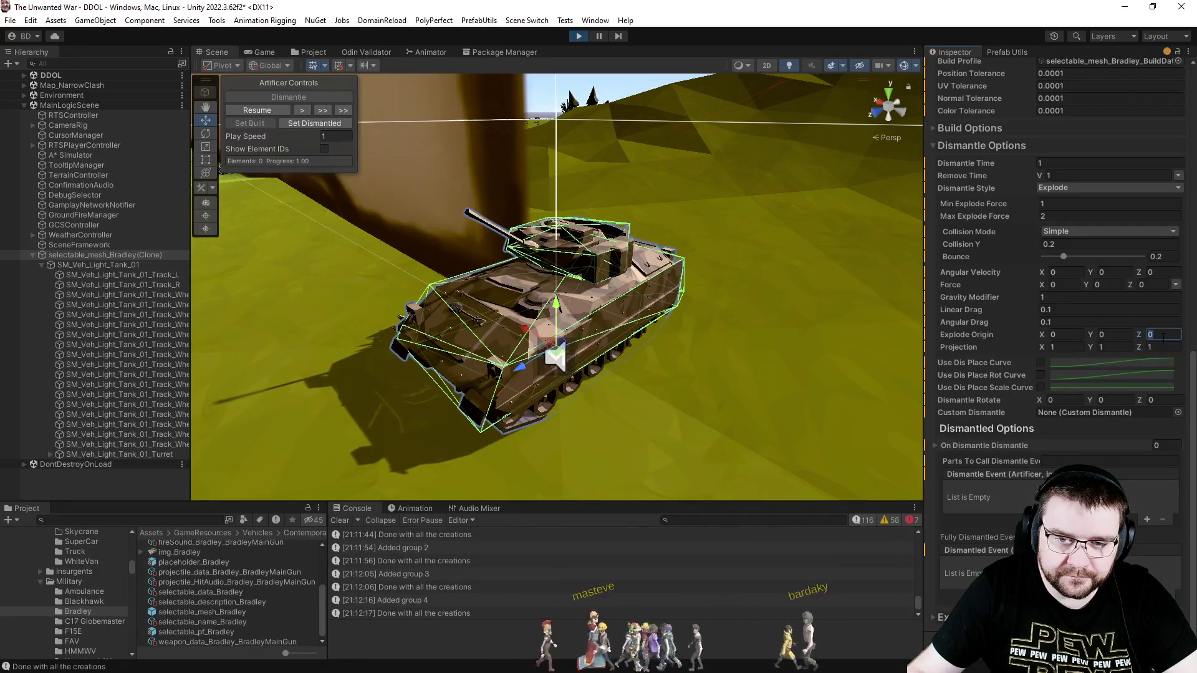
pyautogui.scroll(8, 1015, 343)
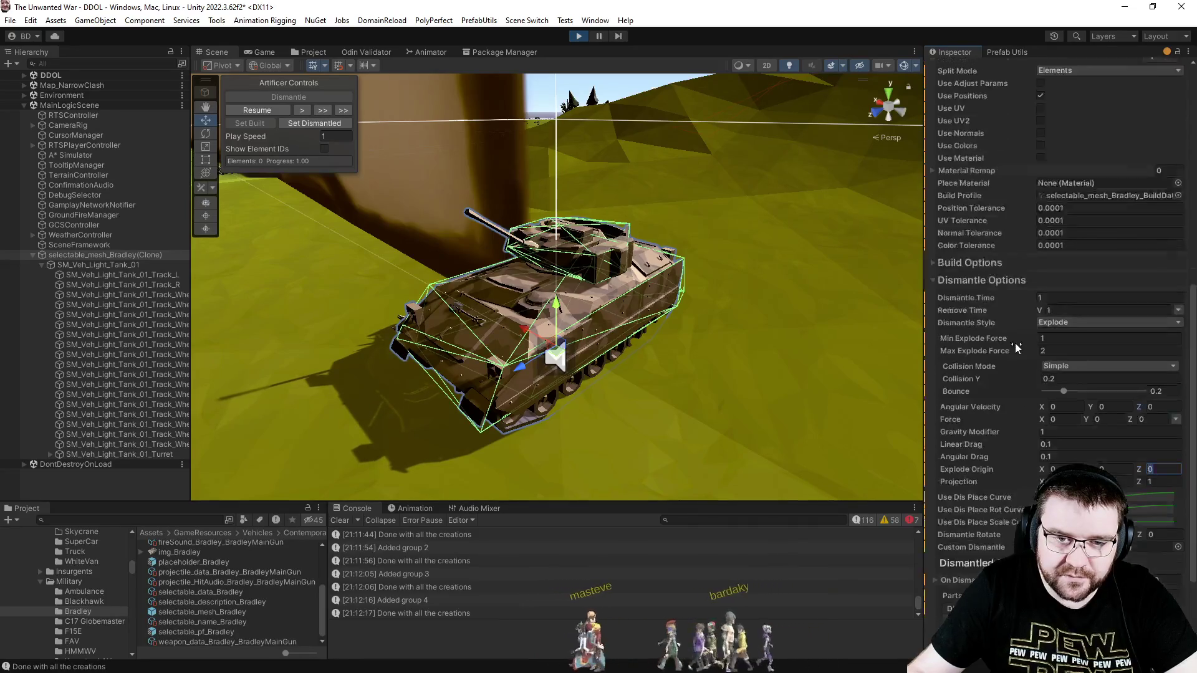
pyautogui.scroll(-8, 1020, 316)
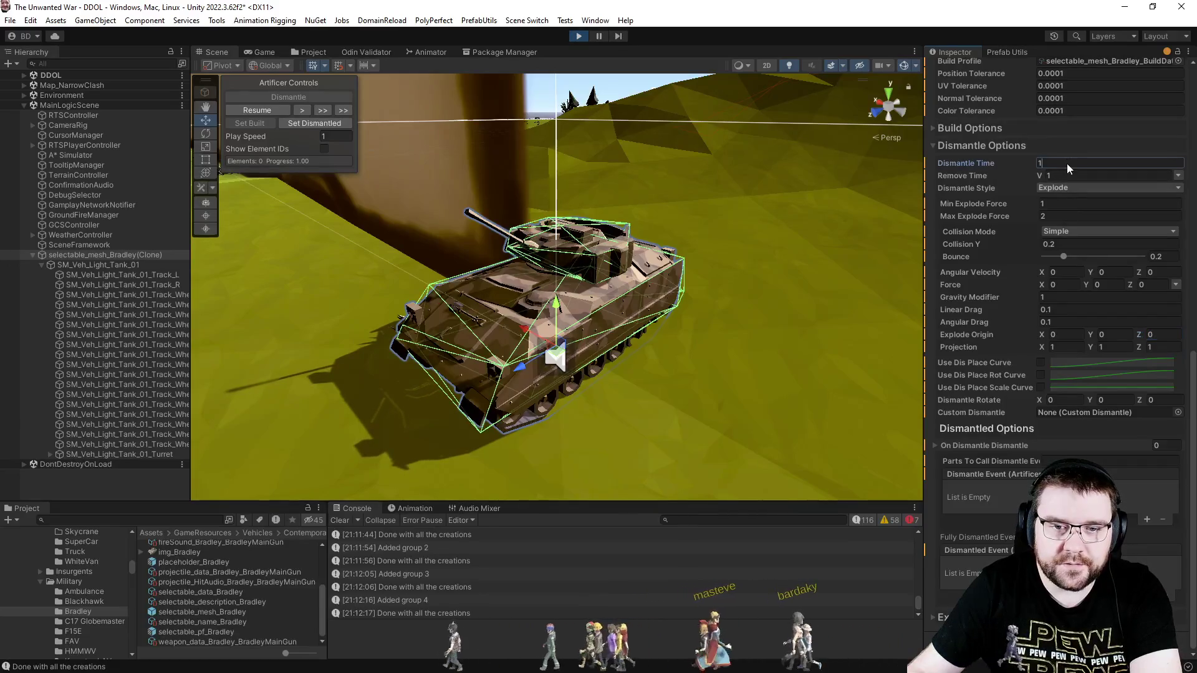
pyautogui.write('0.1')
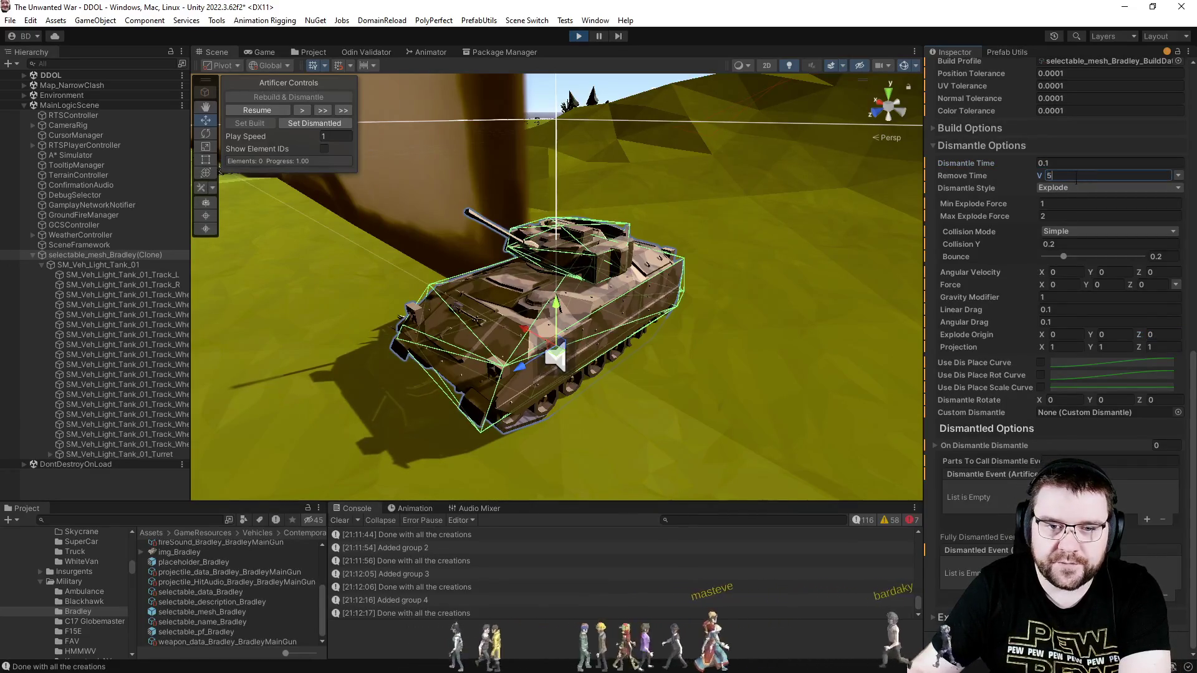
pyautogui.scroll(15, 995, 257)
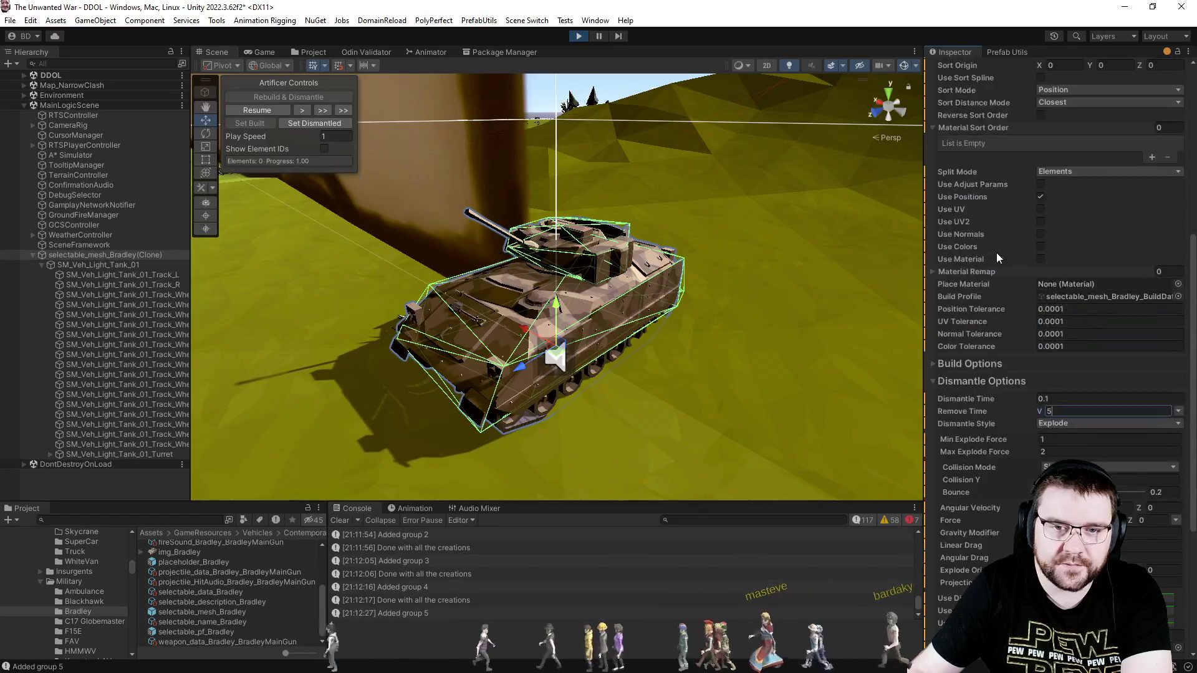
# Rebuild the data, then dismantle, reassemble, dismantle, set dismantled and reassemble the tank.
pyautogui.click(1011, 248)
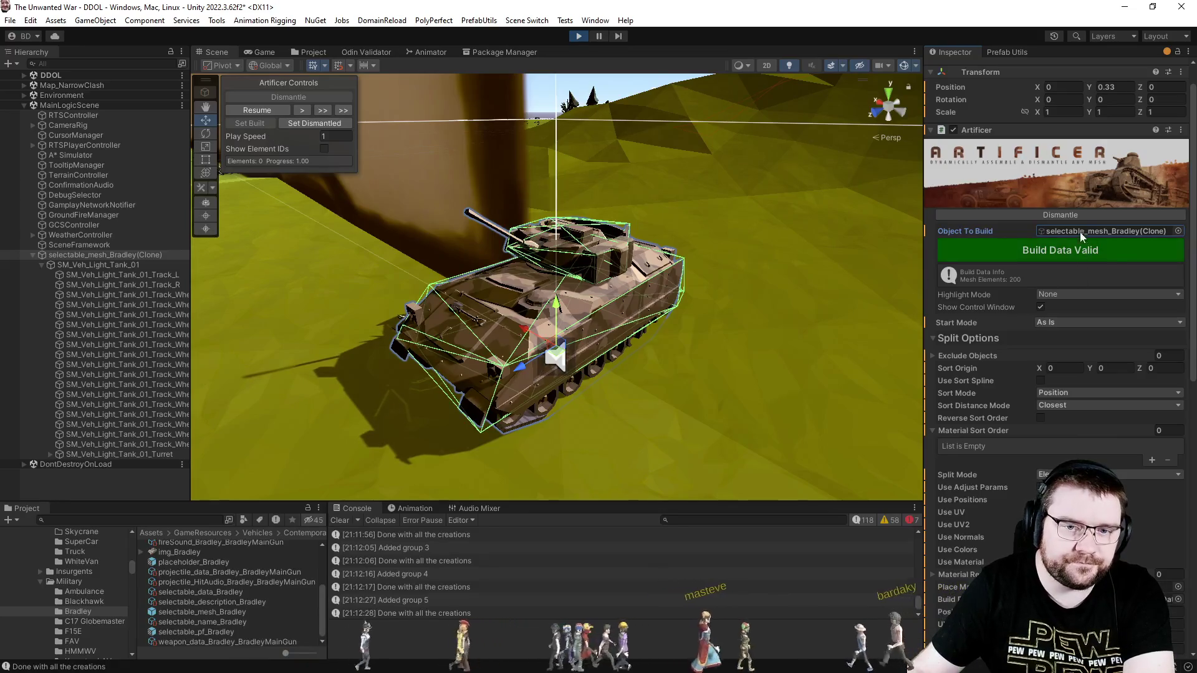
pyautogui.click(1066, 216)
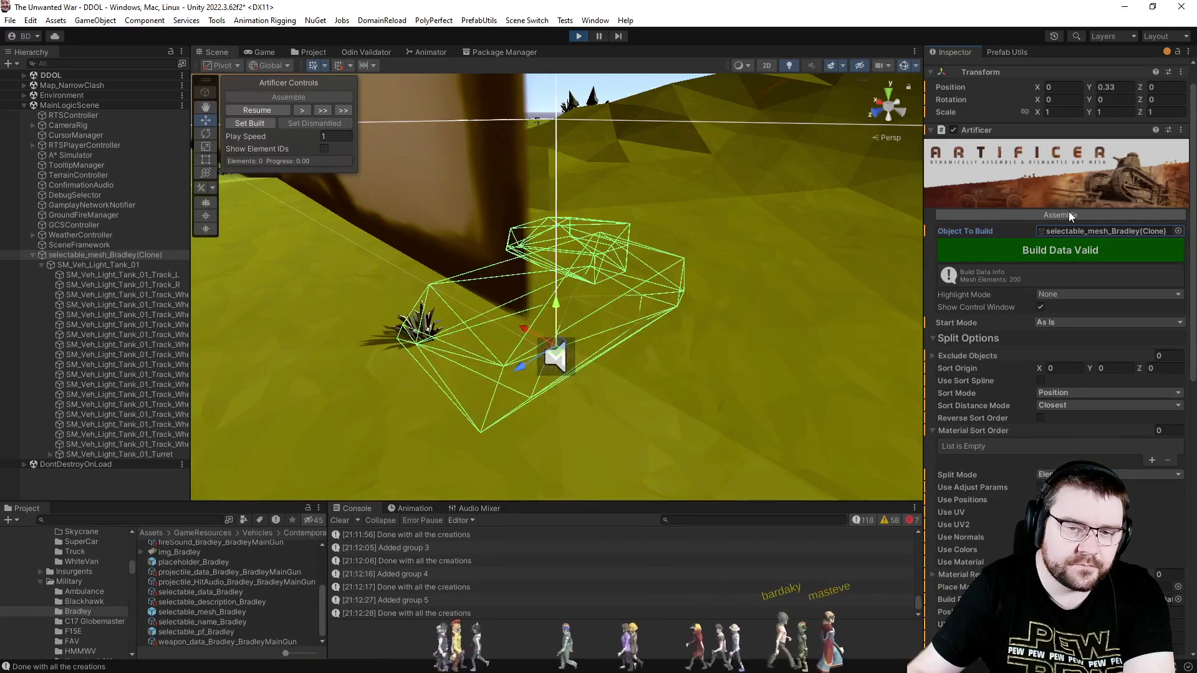
pyautogui.click(1064, 215)
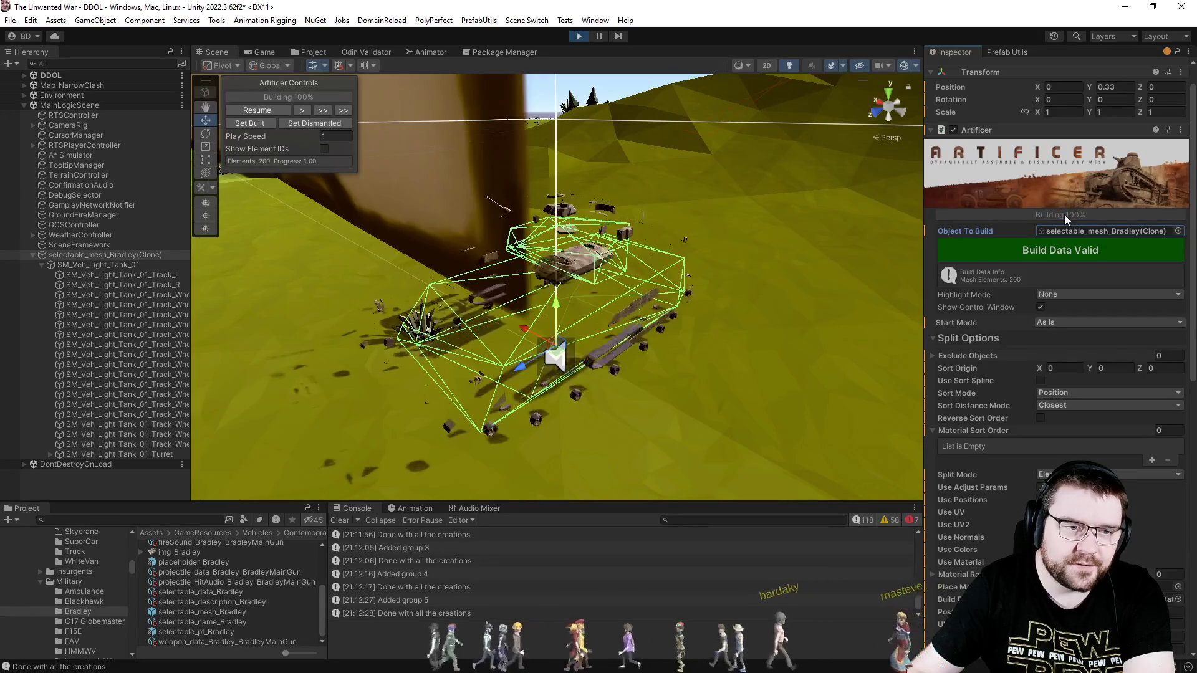
pyautogui.click(1064, 214)
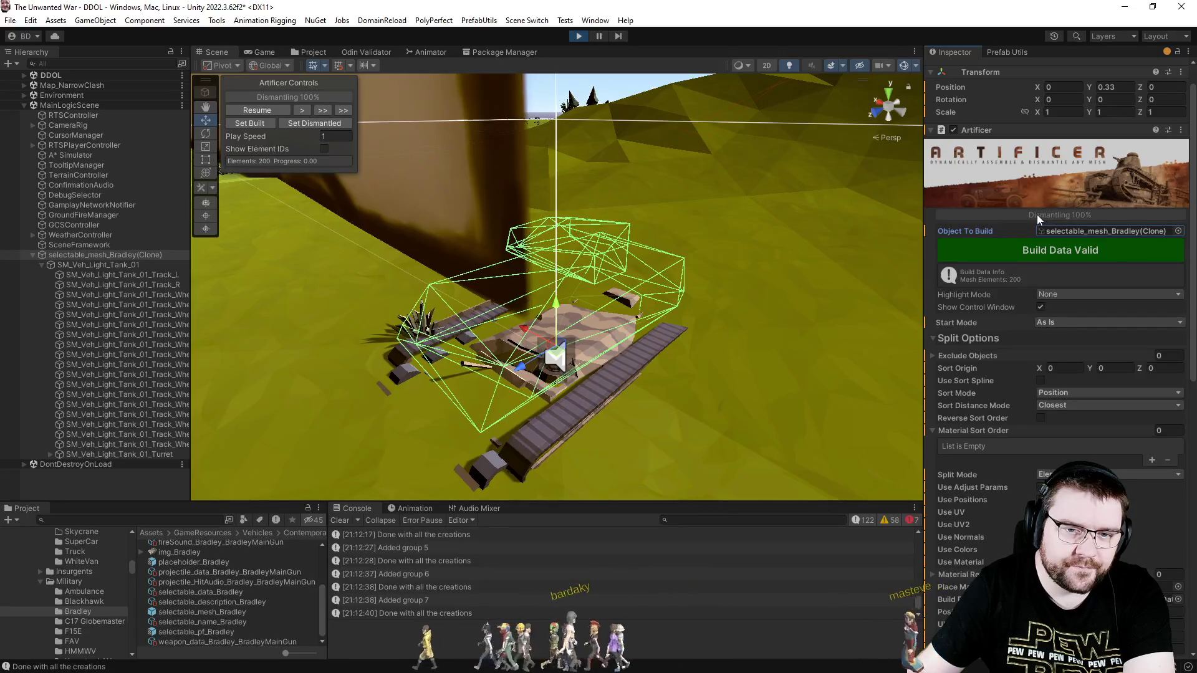
pyautogui.click(283, 123)
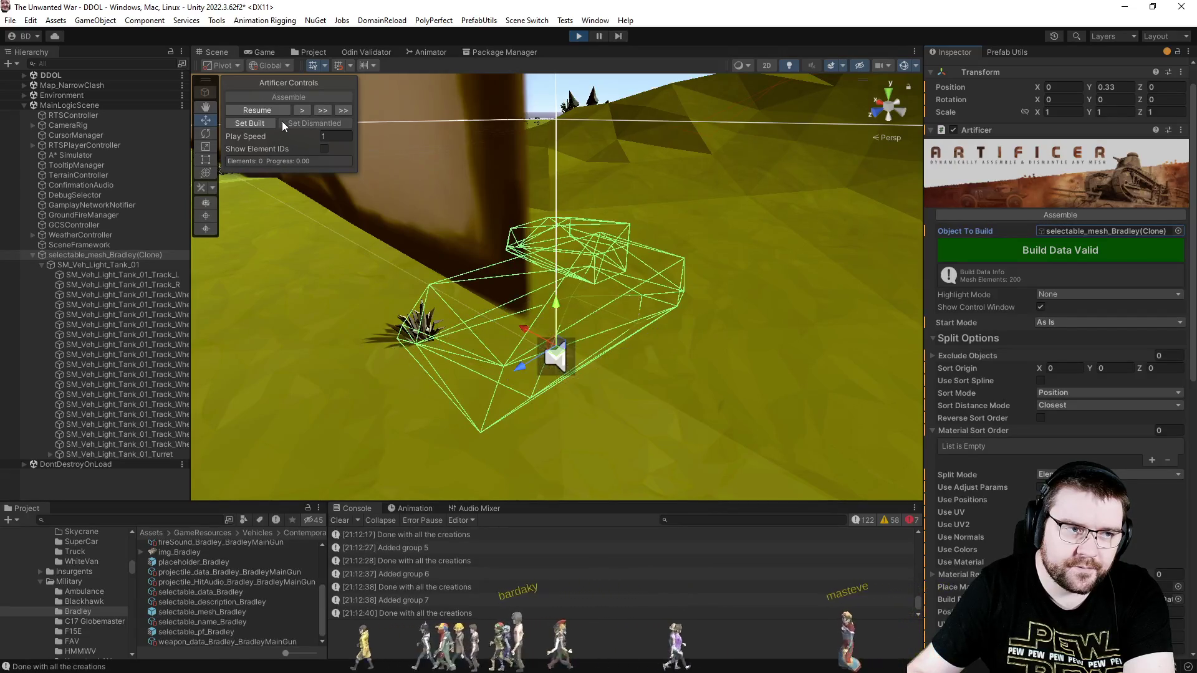
pyautogui.click(974, 214)
# Tick Use UV, UV2, Normals and Colors, rebuild to 3257 elements, and dismantle the tank.
pyautogui.scroll(-3, 1029, 417)
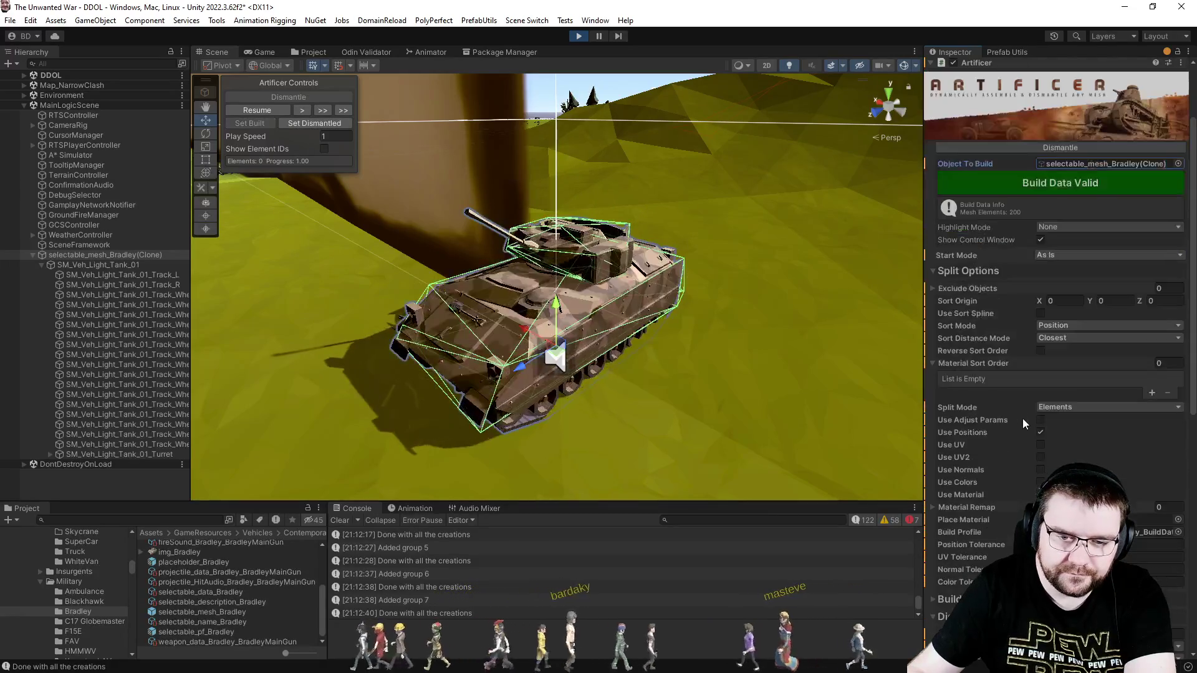
pyautogui.click(1039, 446)
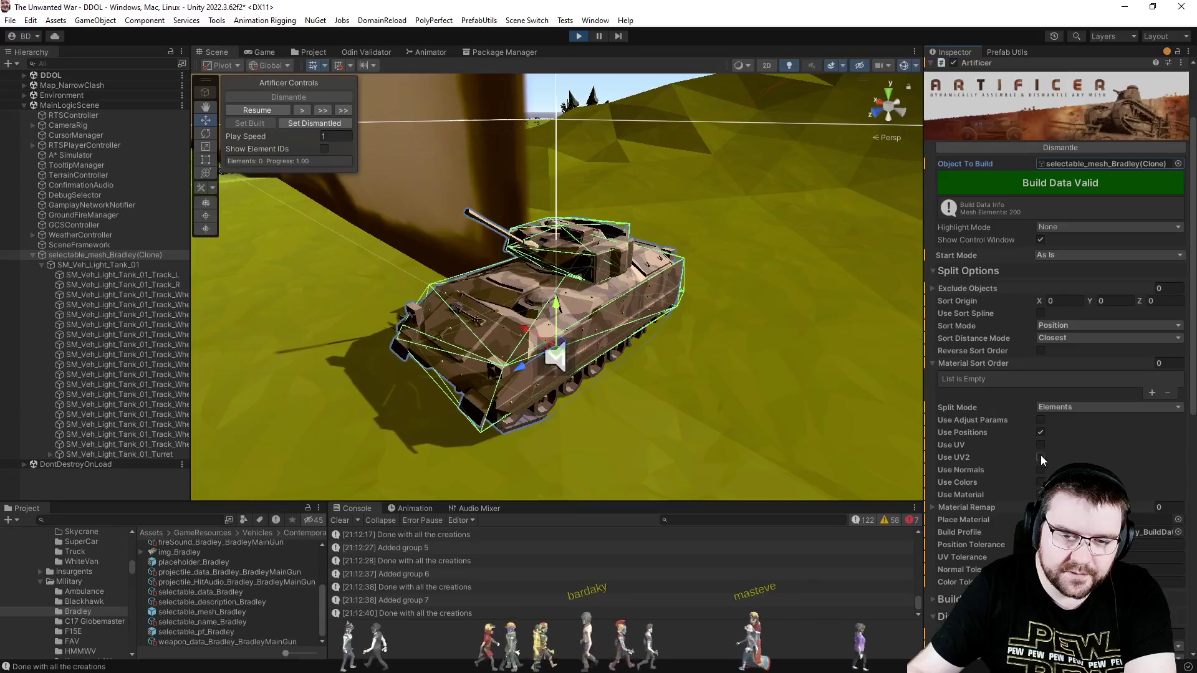
pyautogui.click(1041, 457)
pyautogui.click(1043, 469)
pyautogui.click(1040, 483)
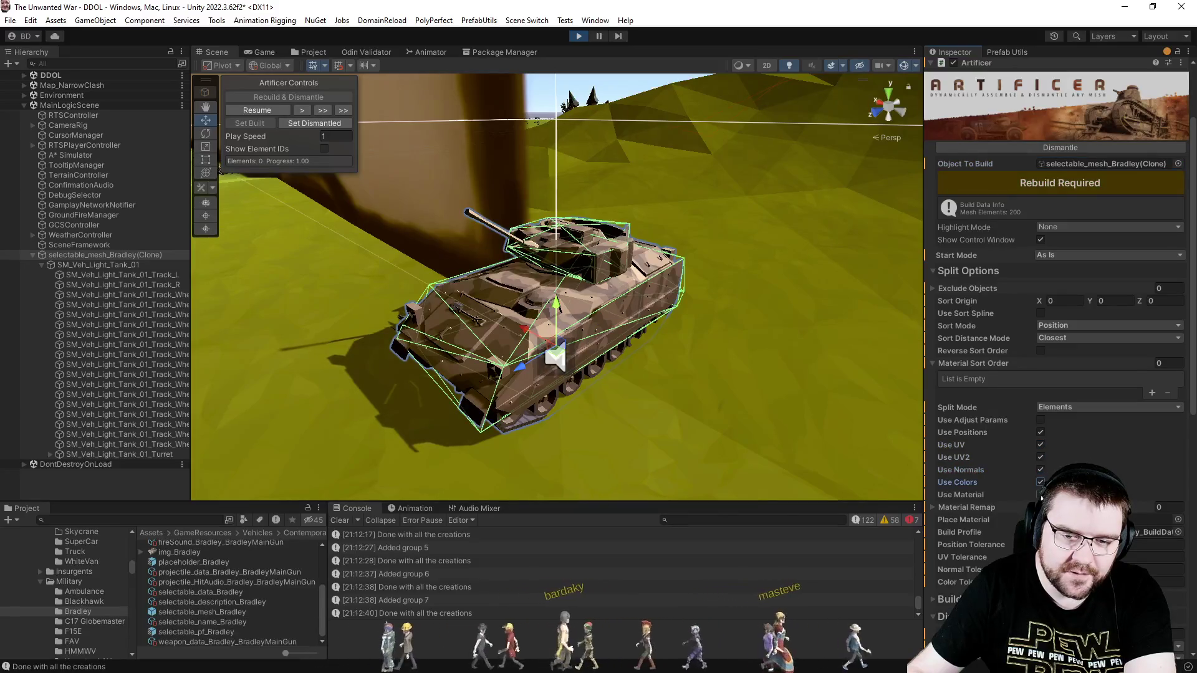
pyautogui.click(1038, 188)
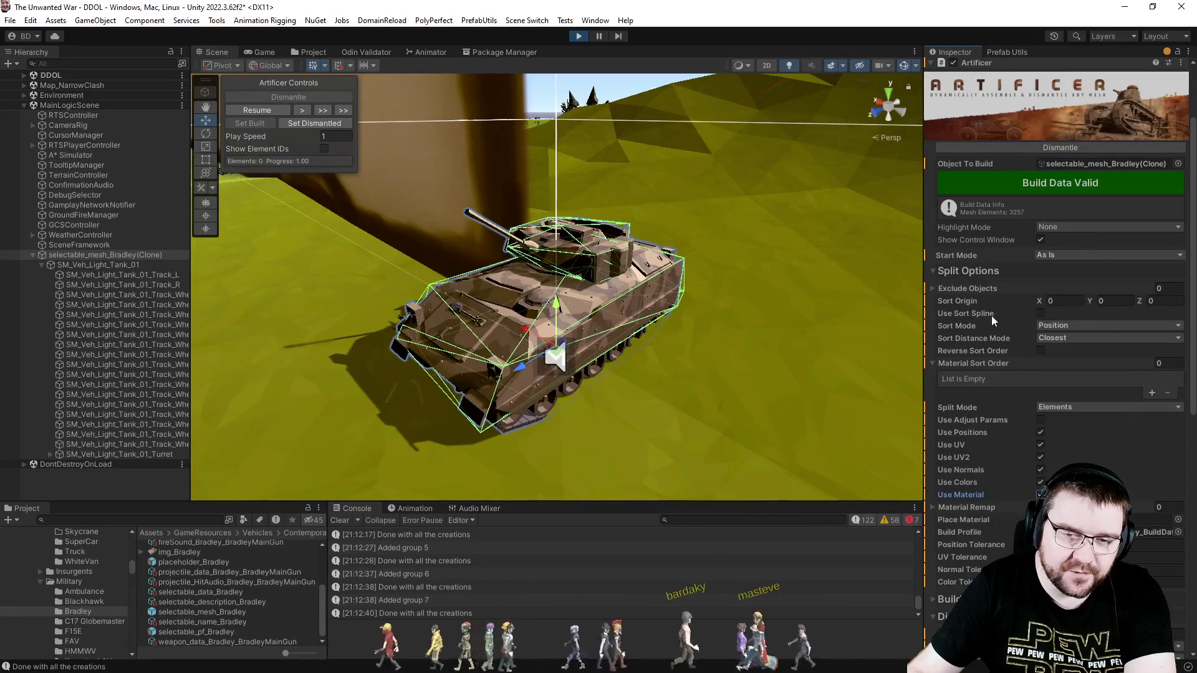
pyautogui.click(1078, 149)
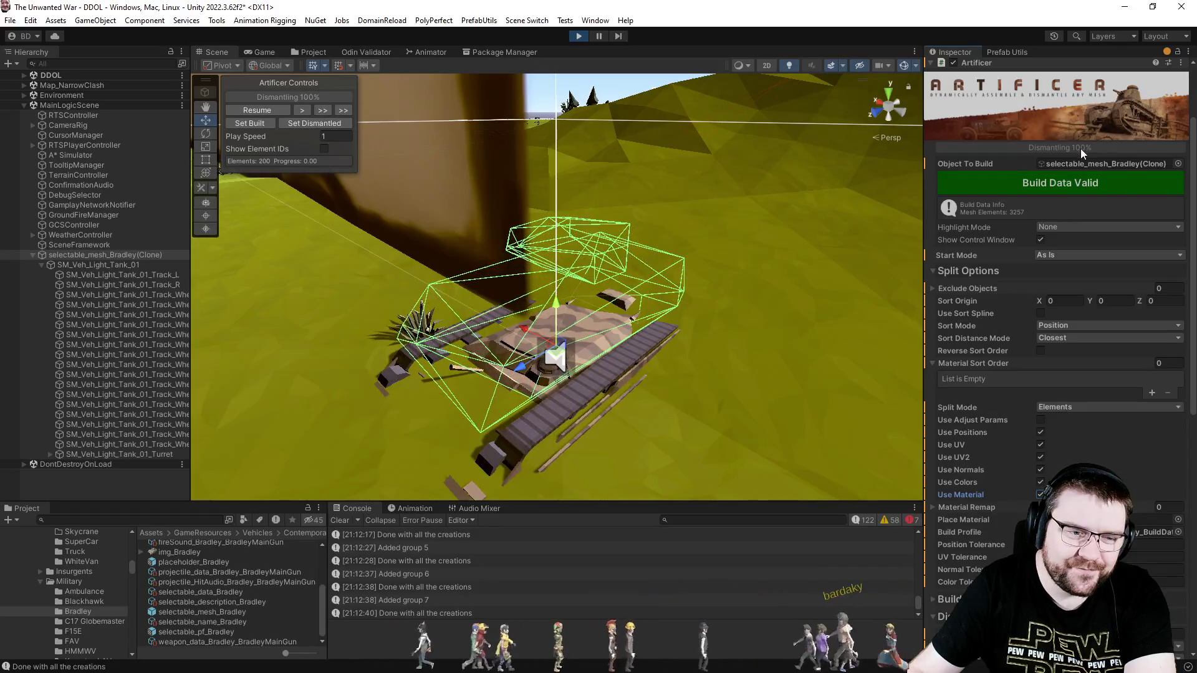
pyautogui.scroll(-9, 1005, 481)
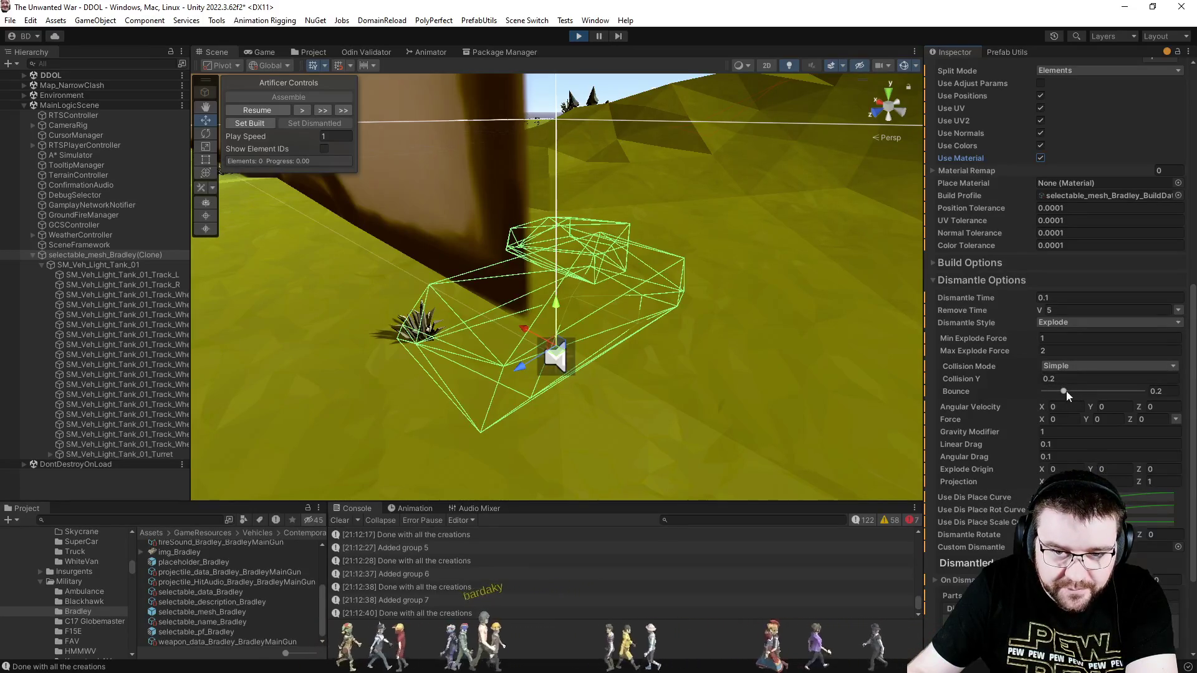
# Reassemble and dismantle the tank, then set Min Explode Force 4 and Max Explode Force 8.
pyautogui.scroll(7, 1001, 368)
pyautogui.scroll(5, 1005, 354)
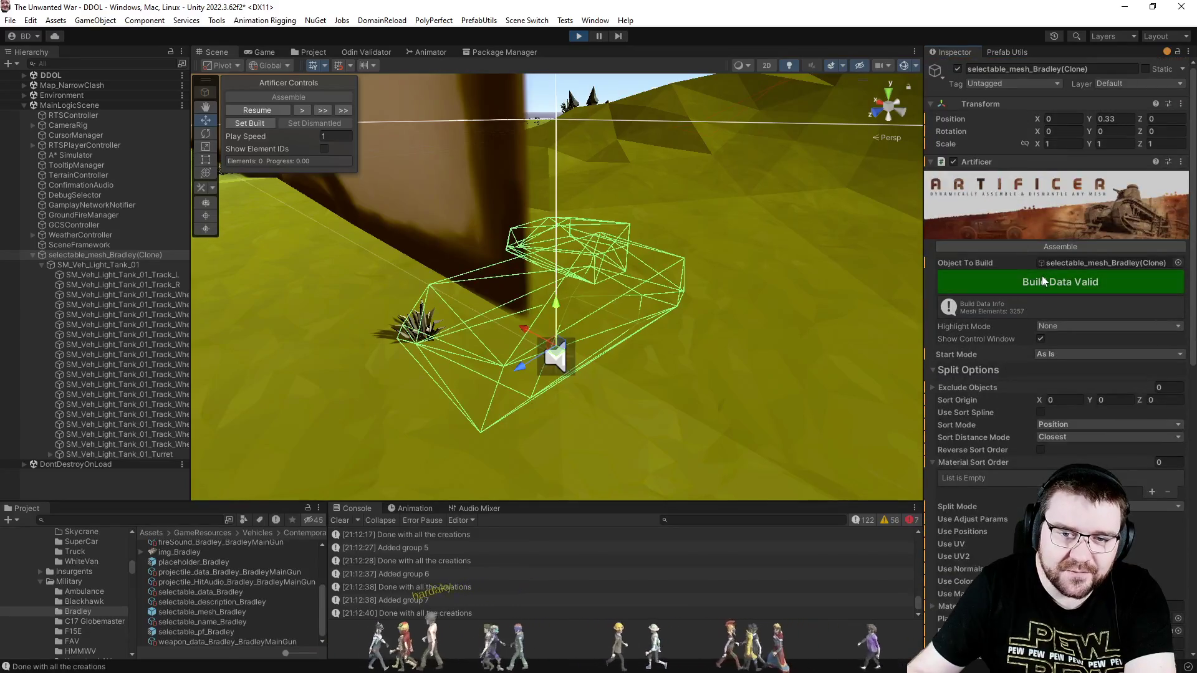
pyautogui.click(1049, 248)
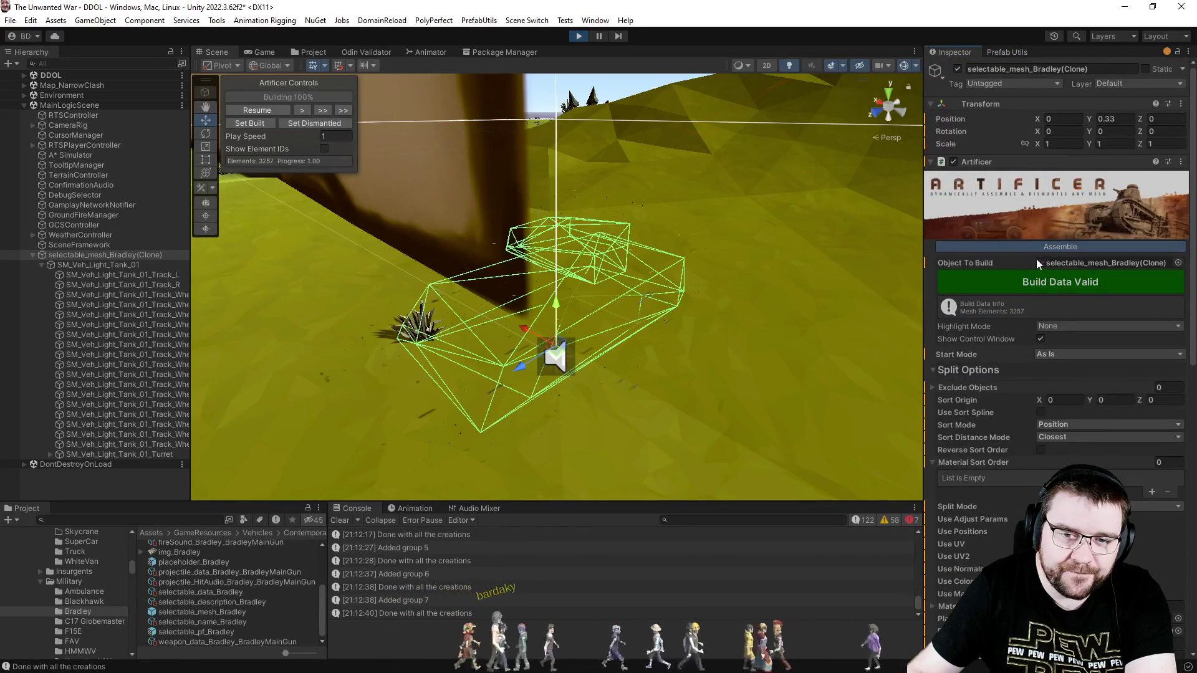
pyautogui.click(1035, 249)
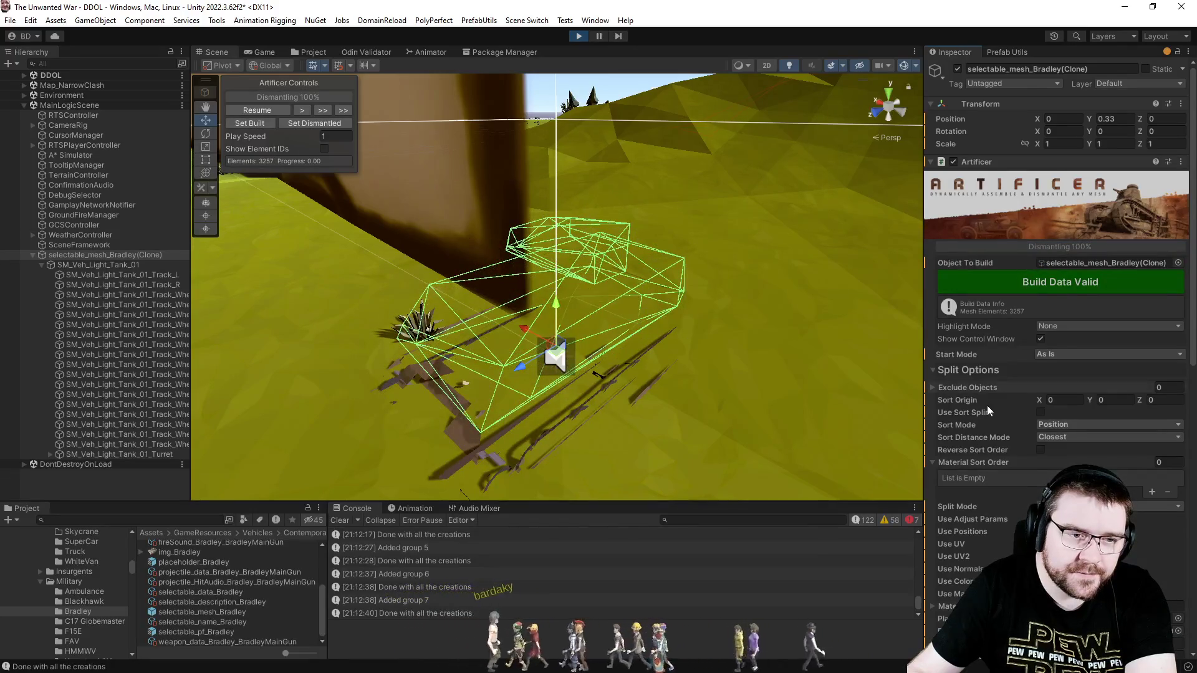
pyautogui.scroll(-12, 987, 405)
pyautogui.scroll(-1, 1019, 475)
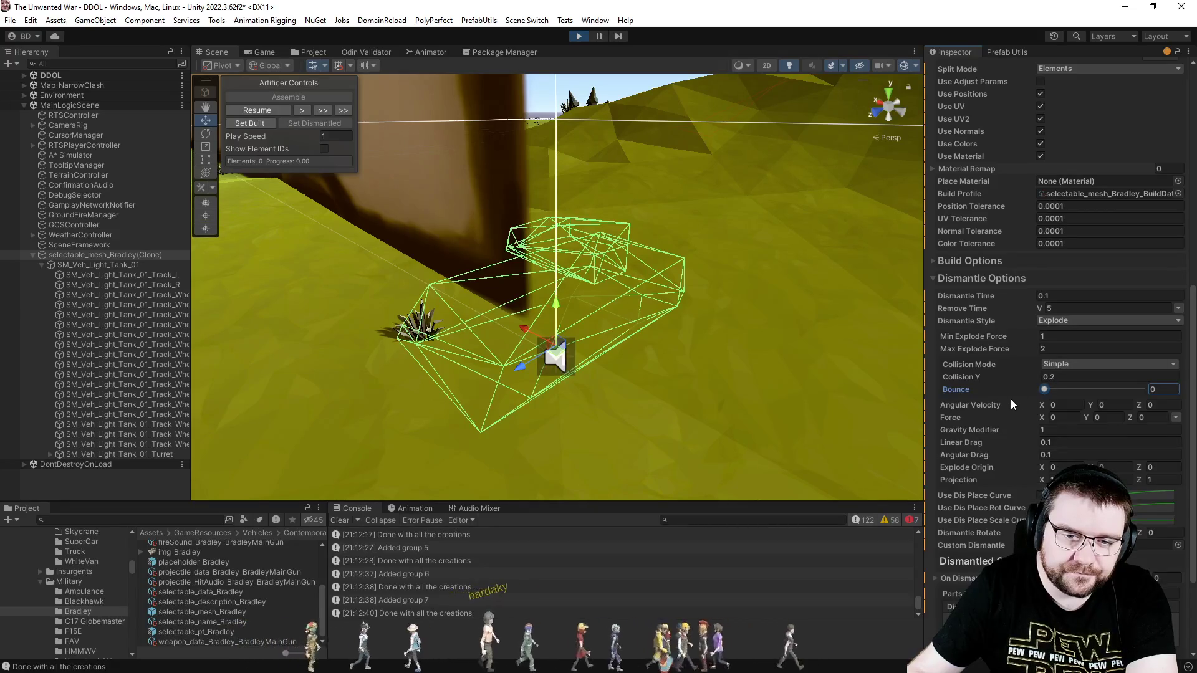
pyautogui.click(1063, 335)
pyautogui.write('5')
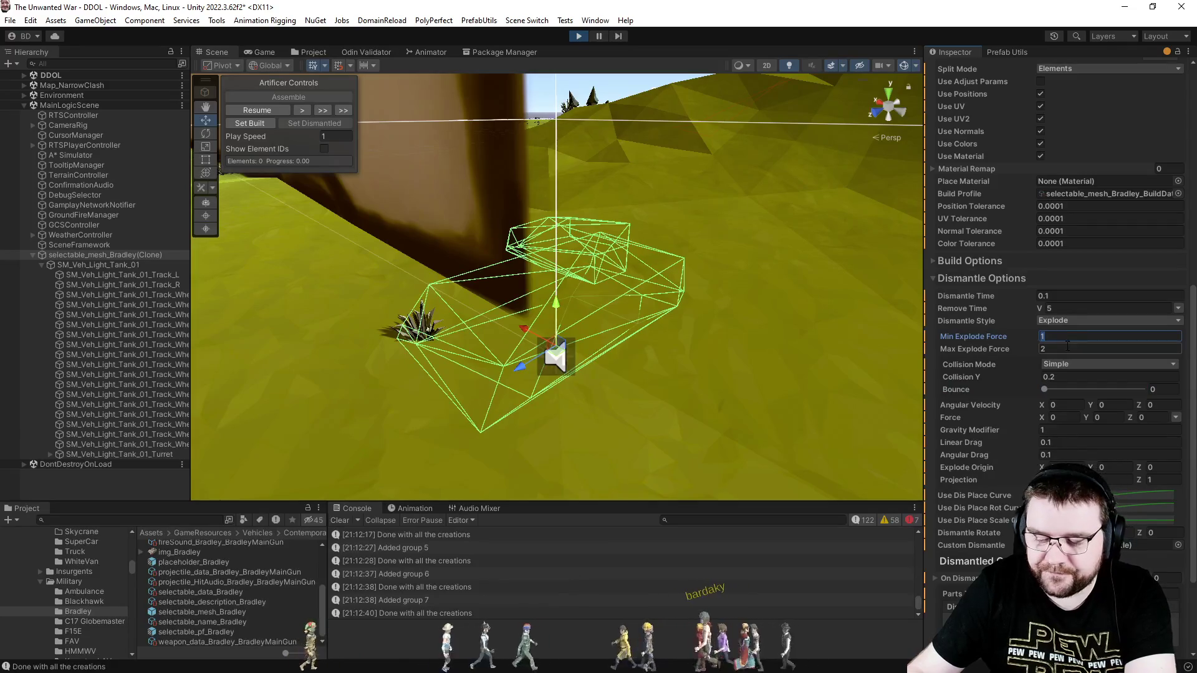
pyautogui.press('BackSpace')
pyautogui.write('4')
pyautogui.click(1053, 348)
pyautogui.write('8')
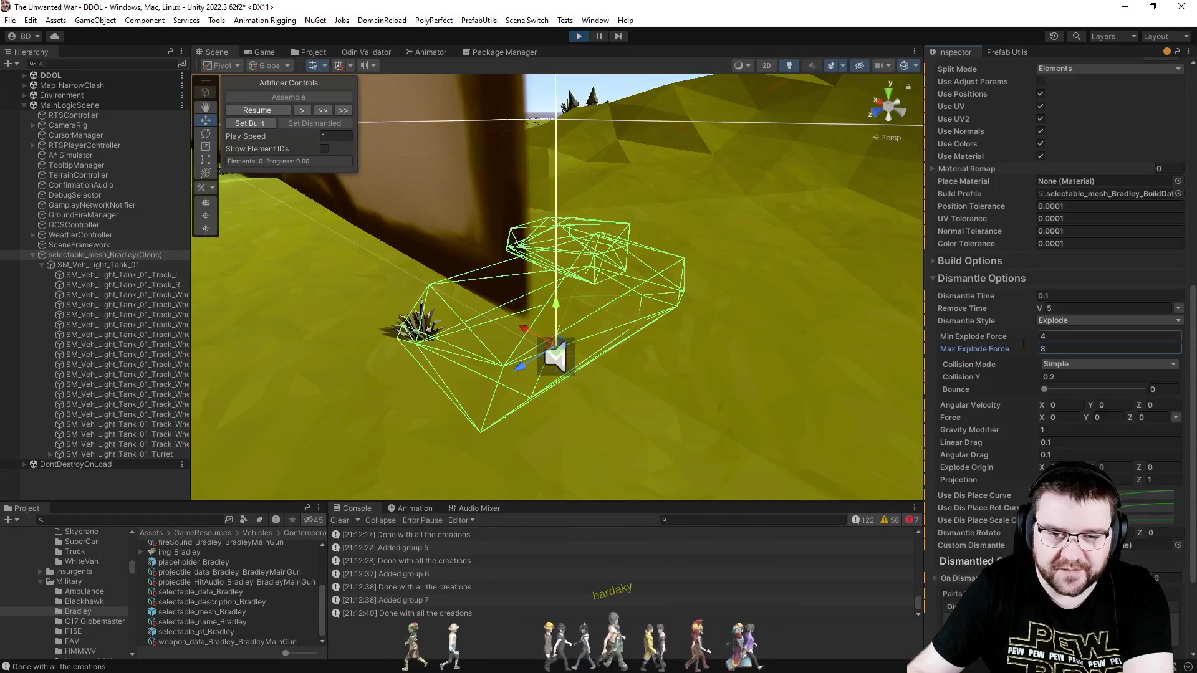
# Reassemble and dismantle the tank to test the stronger 4–8 explosion.
pyautogui.scroll(4, 995, 377)
pyautogui.scroll(9, 997, 368)
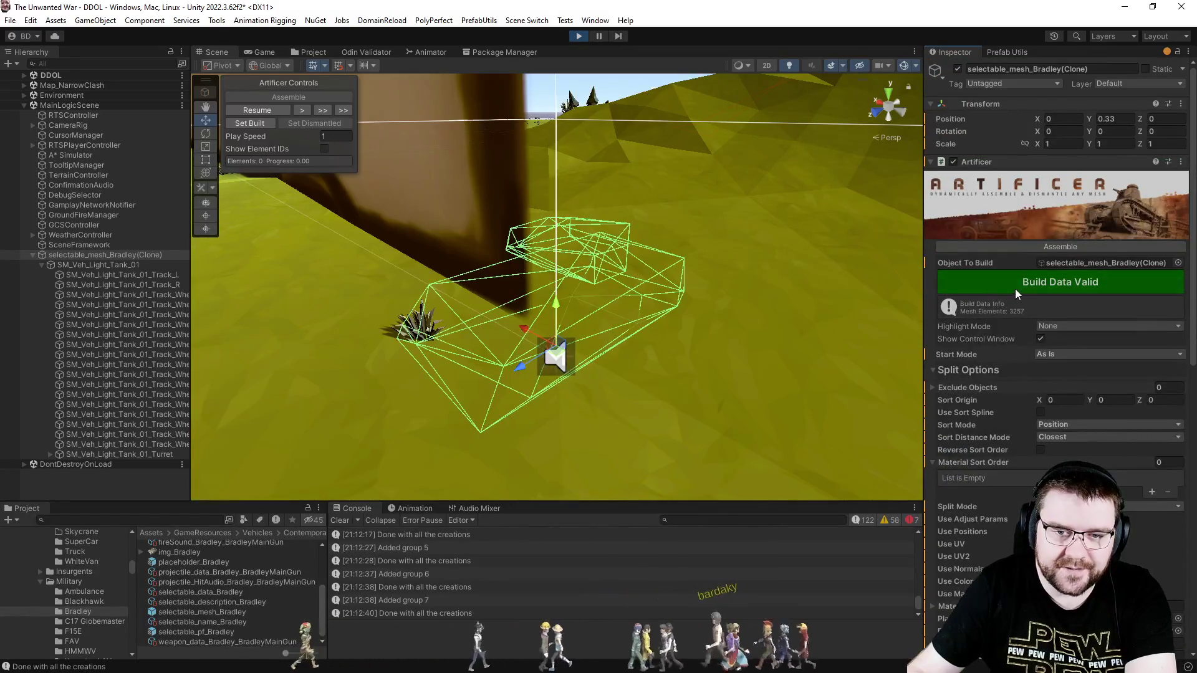
pyautogui.click(1022, 246)
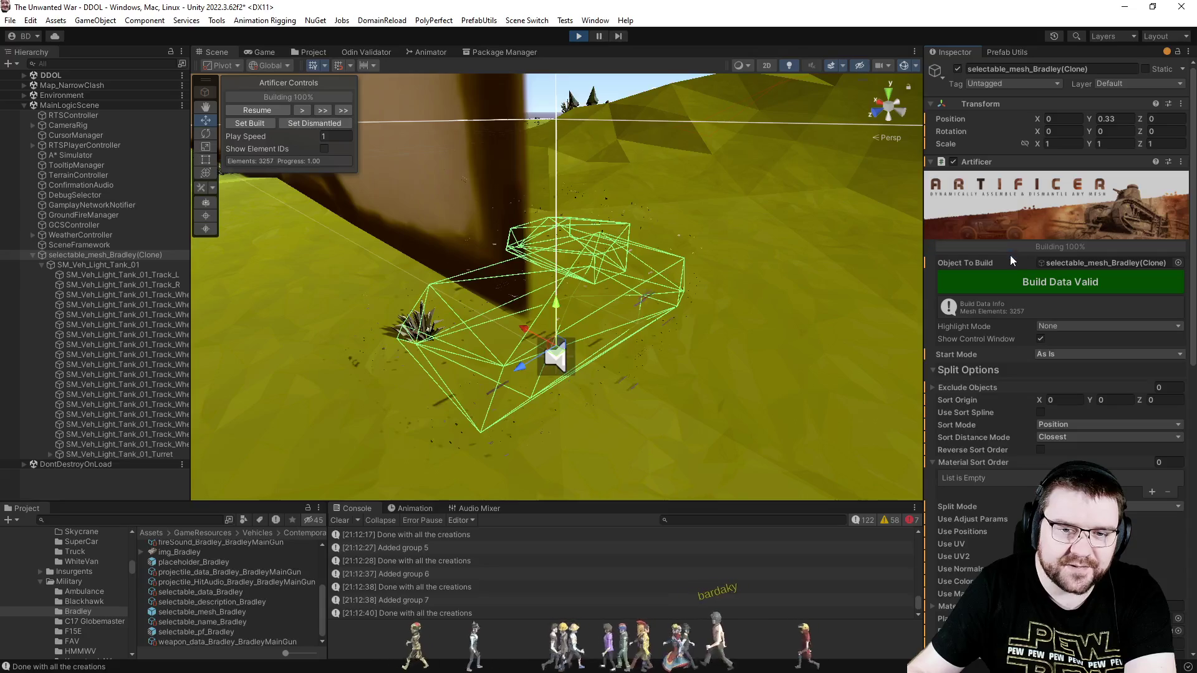
pyautogui.click(1020, 246)
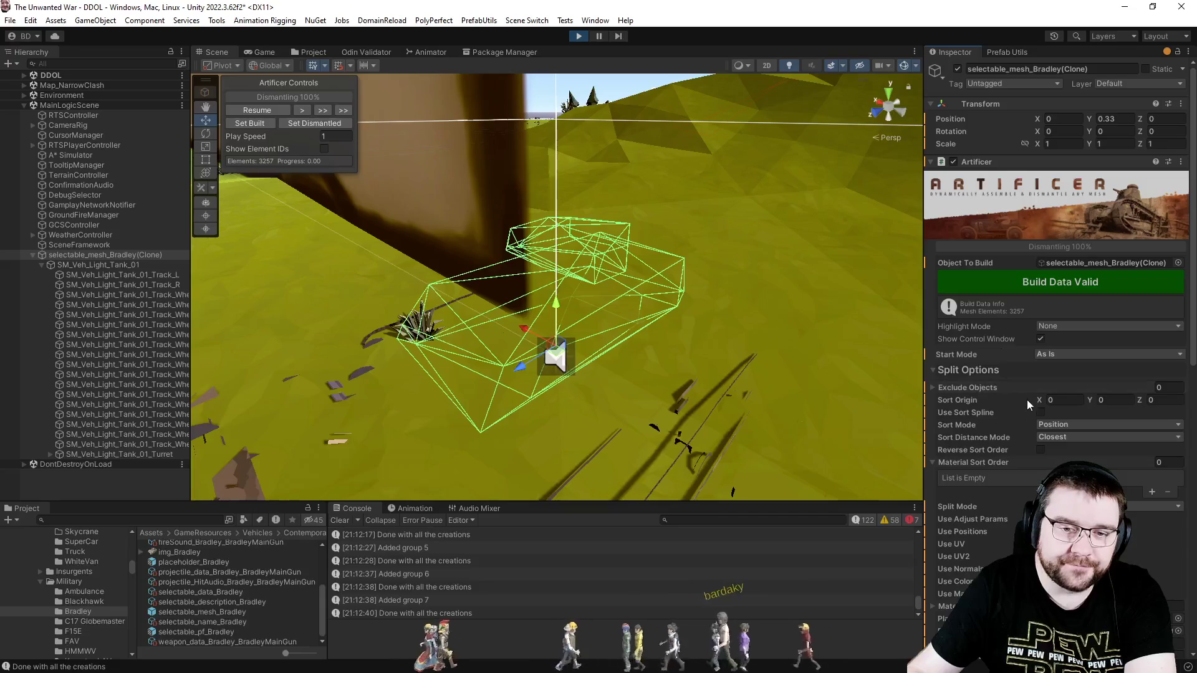
pyautogui.scroll(-4, 1027, 399)
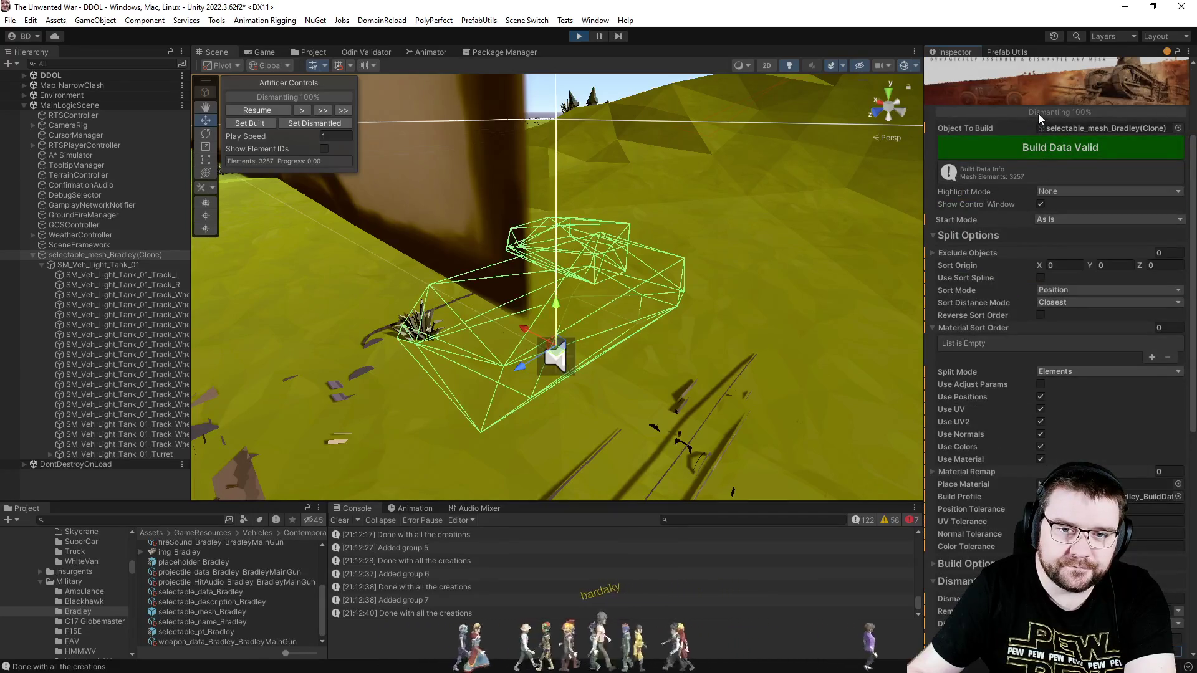
# Untick Use Material, Use Colors and Use UV, rebuild to 200 elements, and dismantle the tank.
pyautogui.click(1038, 114)
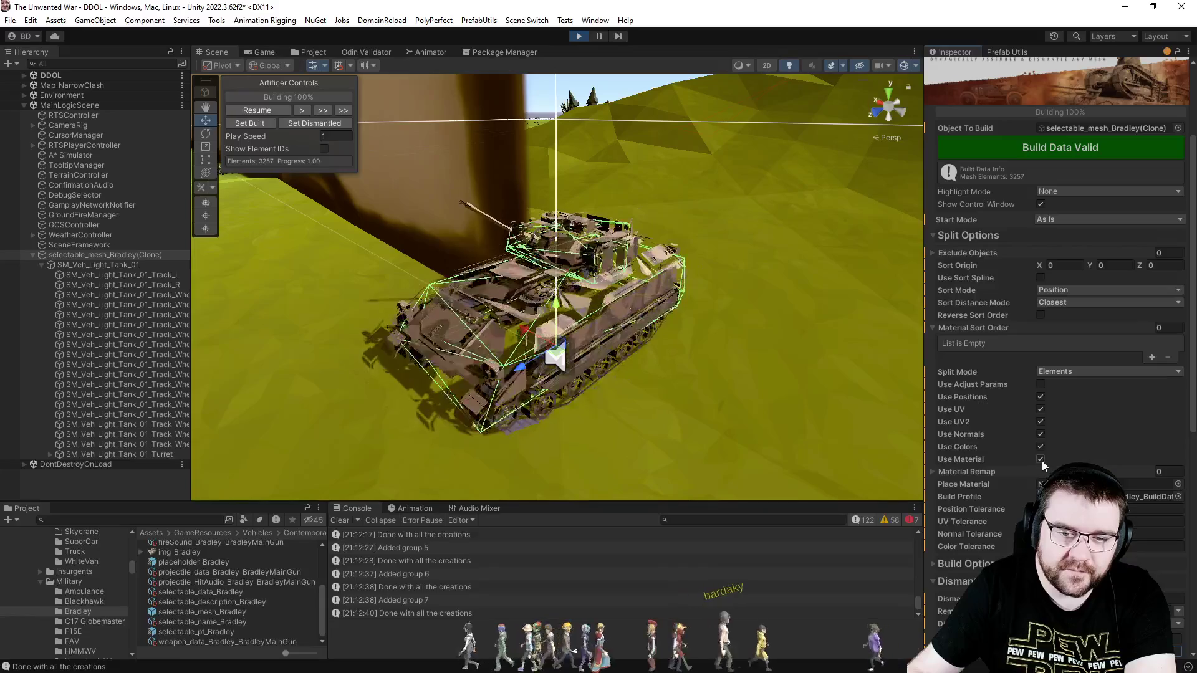
pyautogui.click(1040, 459)
pyautogui.click(1041, 445)
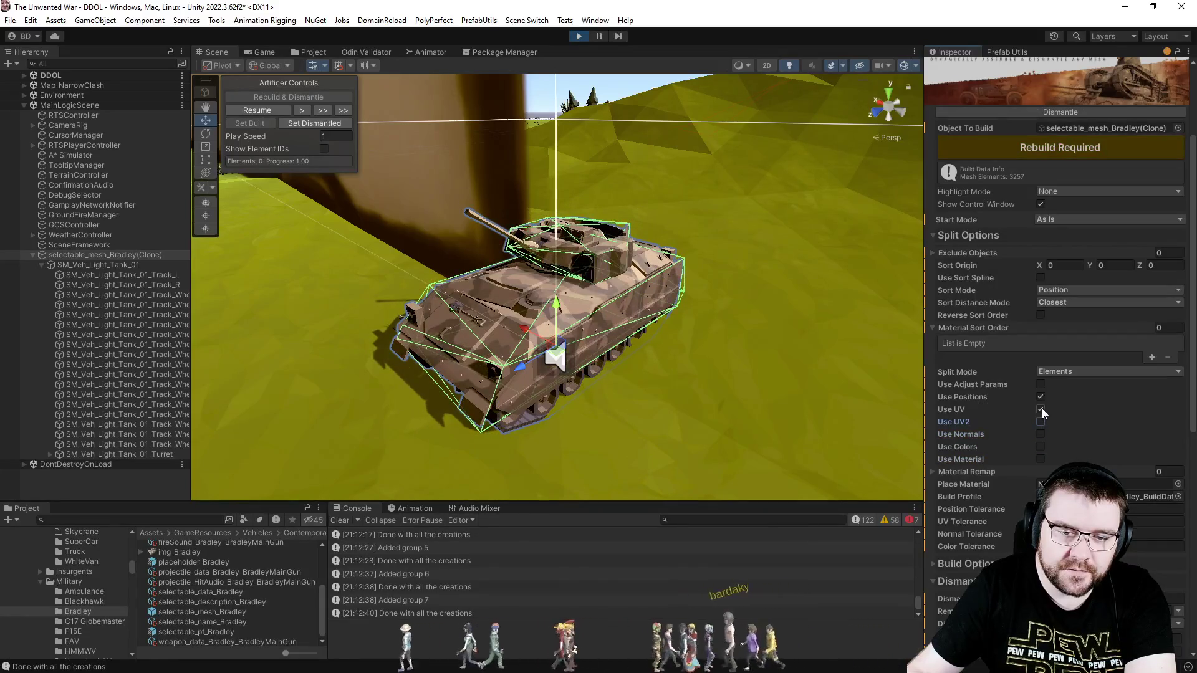
pyautogui.click(1041, 409)
pyautogui.click(1071, 147)
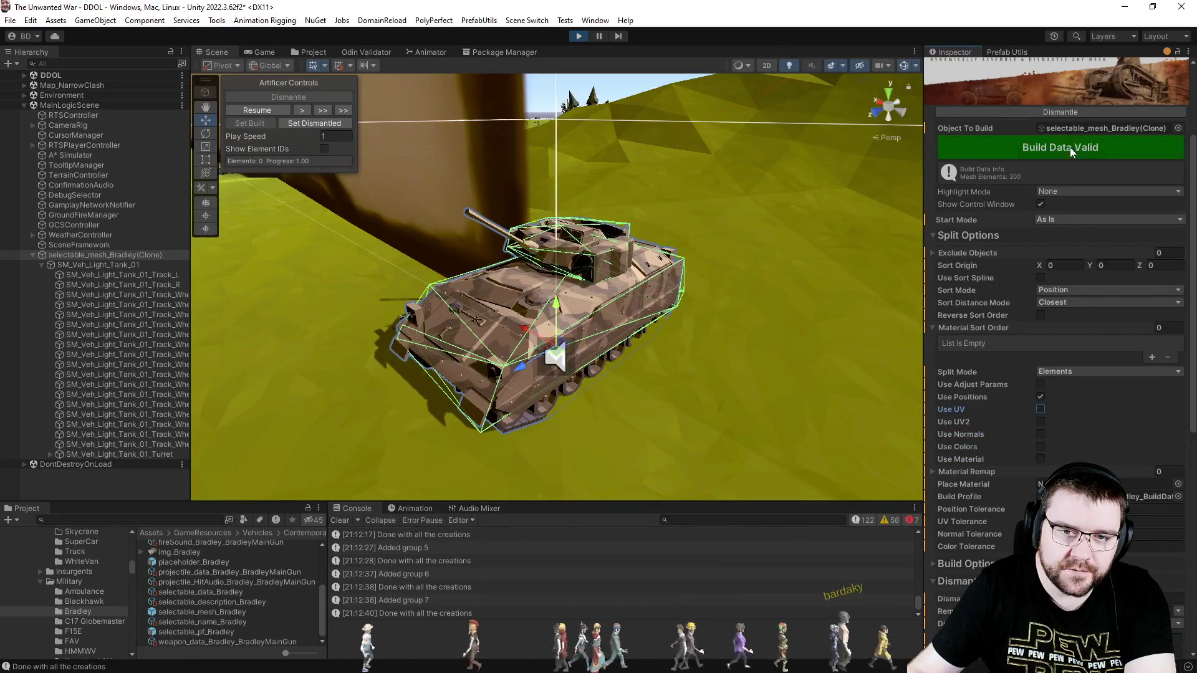
pyautogui.click(1030, 113)
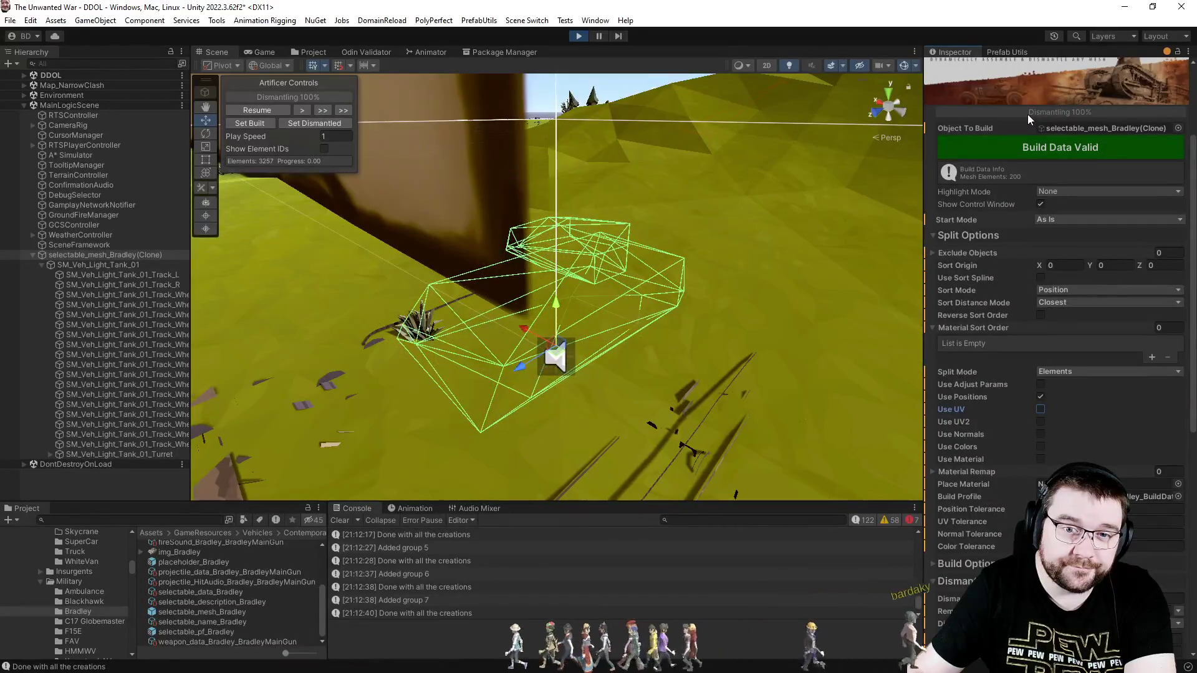
# Reset the tank to built, clear the Console, set explode force to 1–2, and dismantle it.
pyautogui.scroll(-5, 1005, 417)
pyautogui.scroll(-1, 1006, 420)
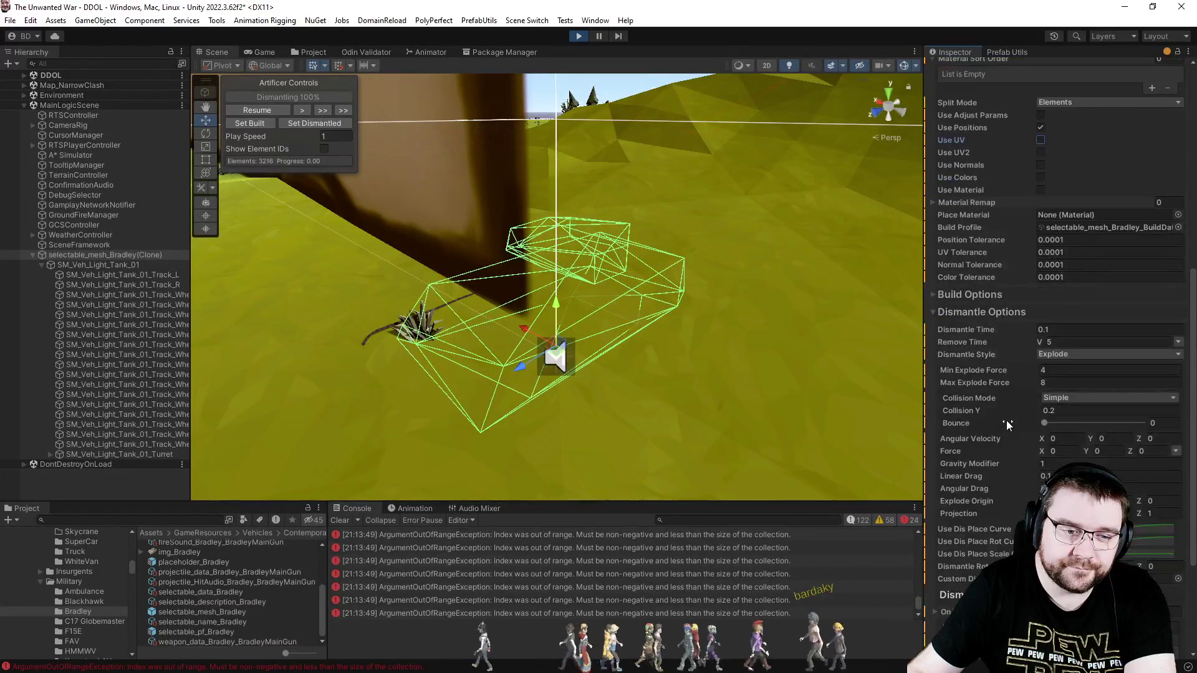
pyautogui.click(266, 124)
pyautogui.click(340, 521)
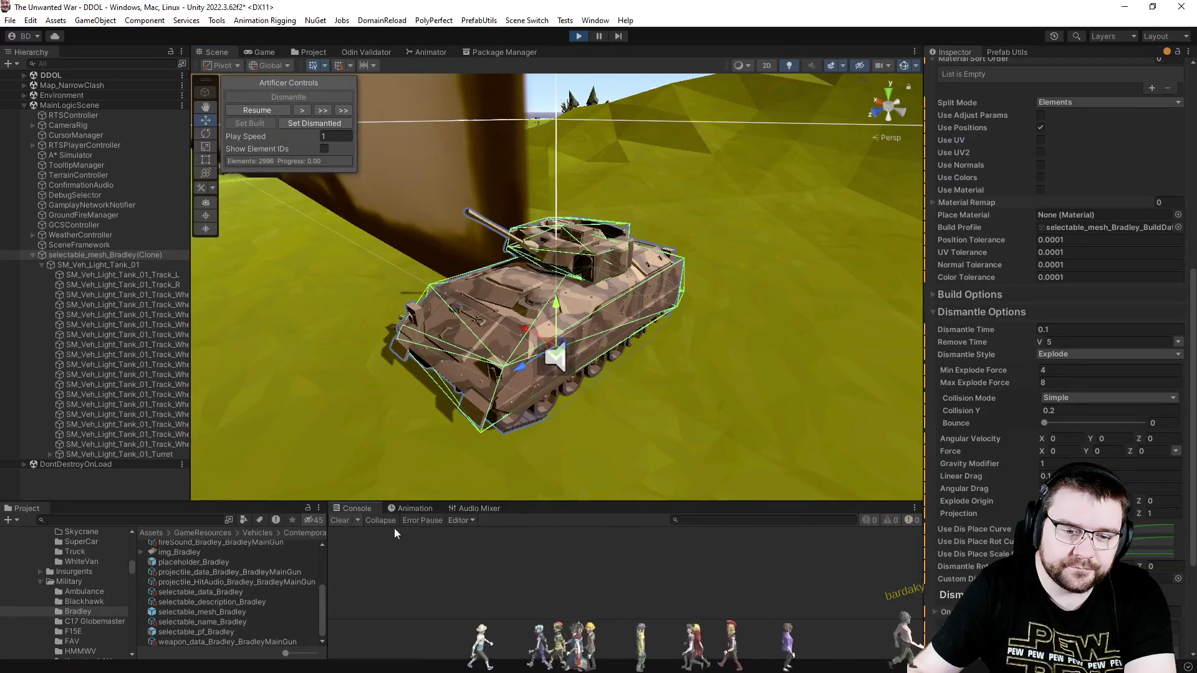
pyautogui.click(1074, 369)
pyautogui.write('1')
pyautogui.click(1068, 381)
pyautogui.write('2')
pyautogui.scroll(10, 1010, 287)
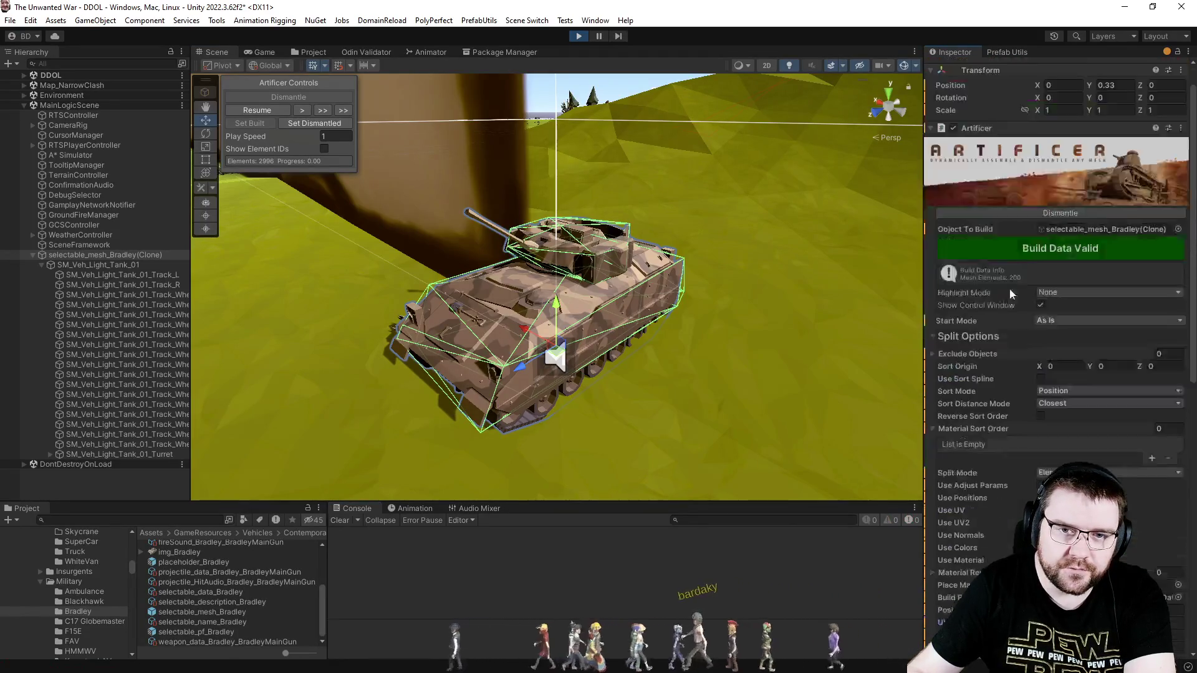
pyautogui.click(1037, 248)
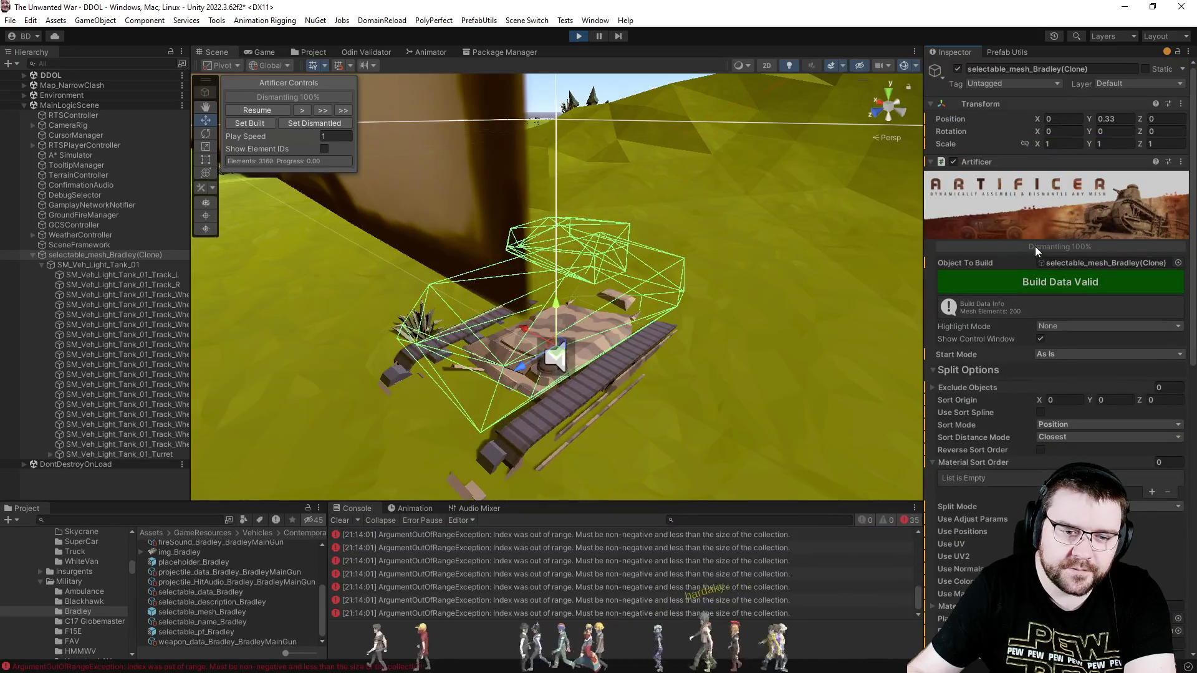
# Set the tank dismantled, clear the Console, reassemble it, then explode-dismantle it again.
pyautogui.click(331, 124)
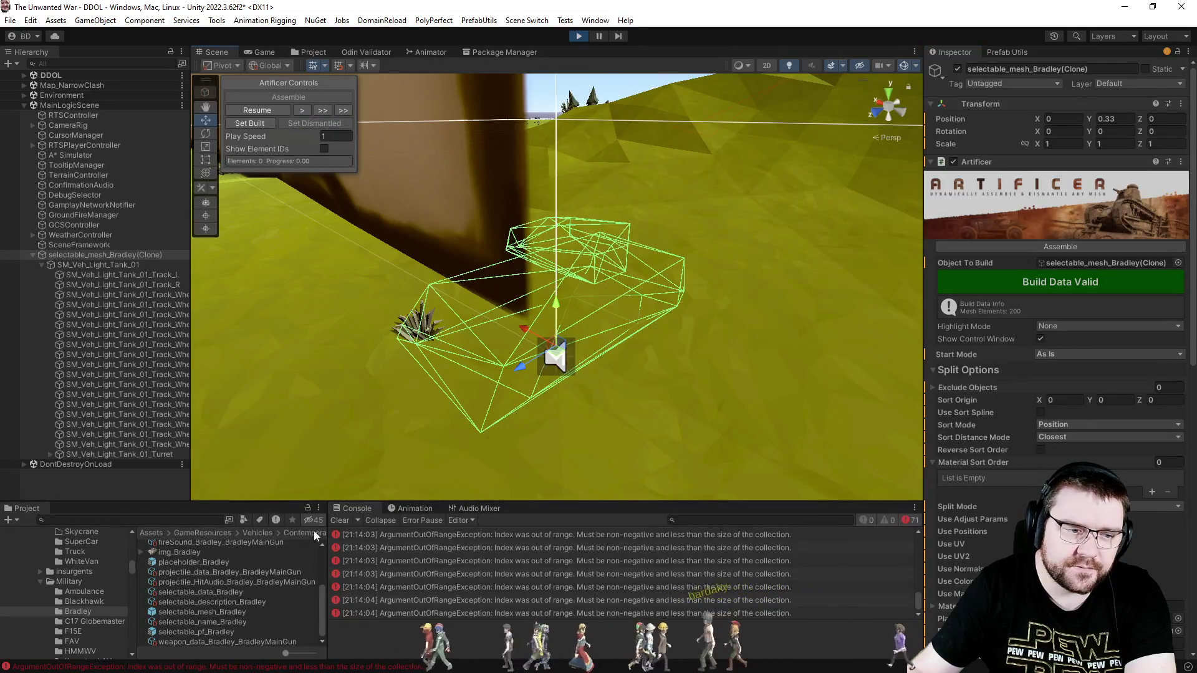
pyautogui.click(341, 521)
pyautogui.click(1032, 249)
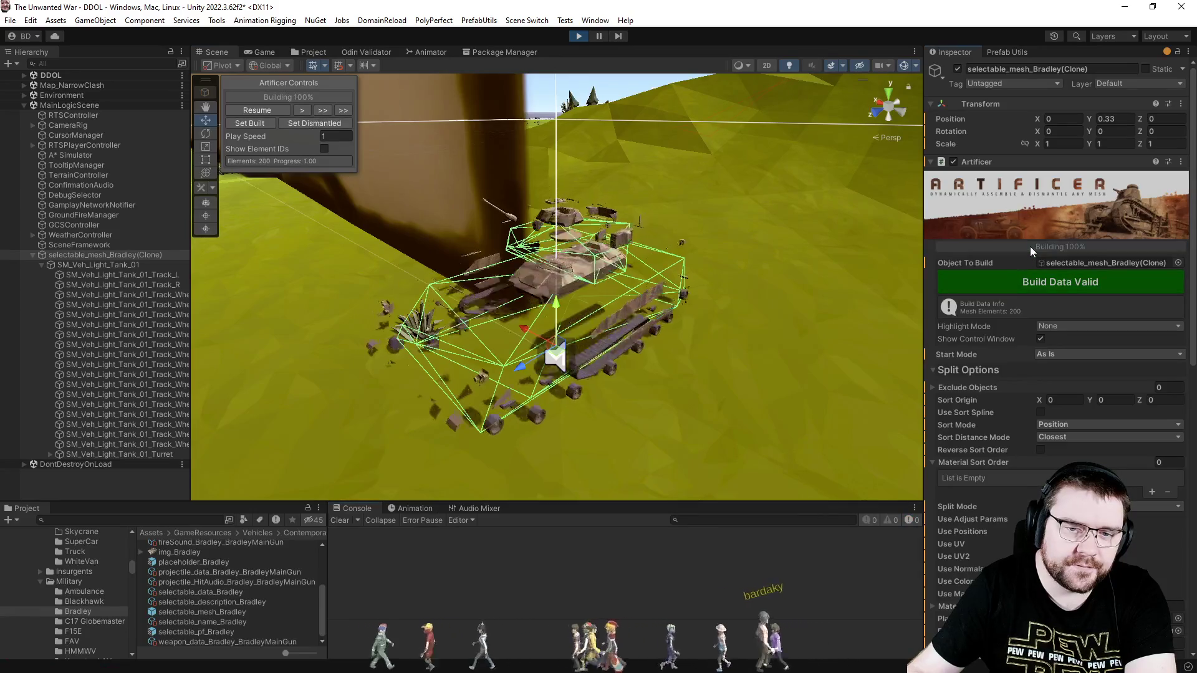
pyautogui.scroll(-9, 1008, 381)
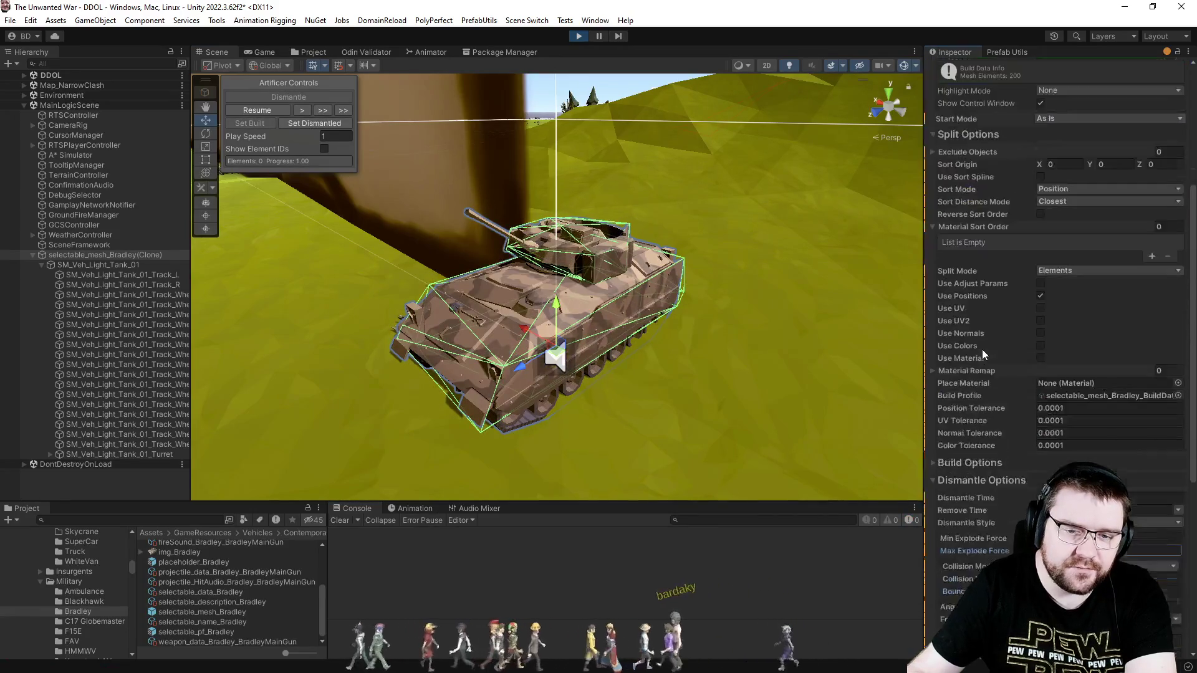
pyautogui.scroll(-3, 976, 433)
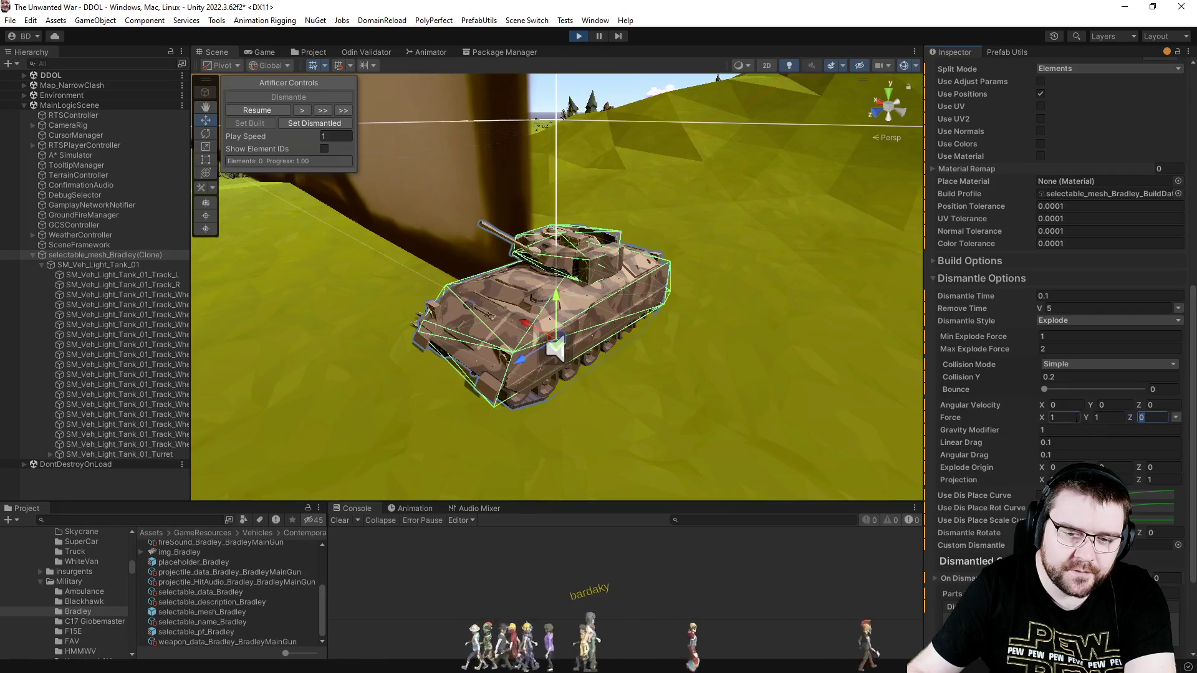
pyautogui.scroll(10, 1034, 338)
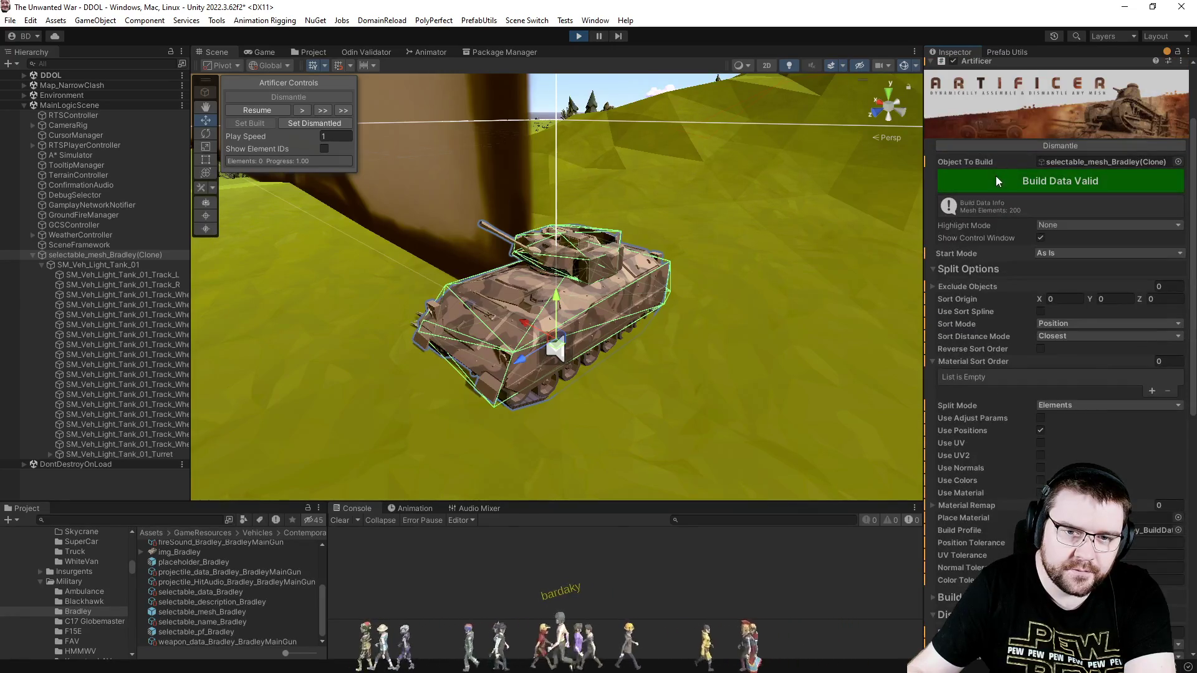
pyautogui.click(1012, 145)
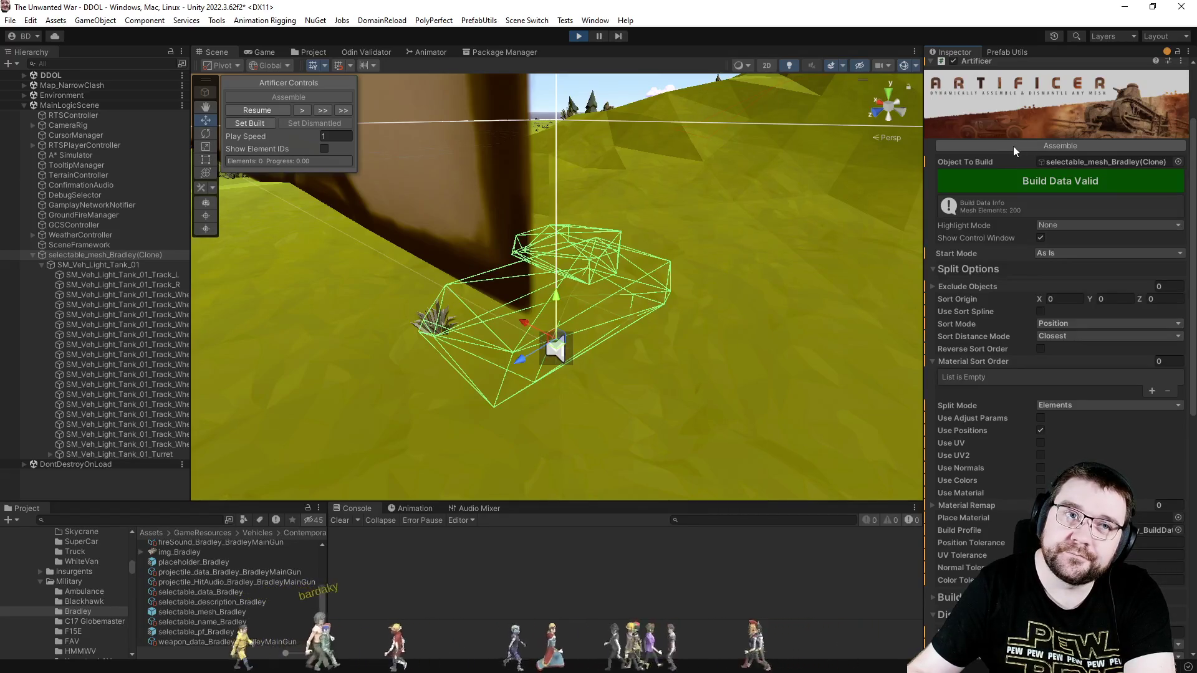
# Reassemble the tank, keep Split Mode at Elements, and tick Use Normals.
pyautogui.click(1012, 147)
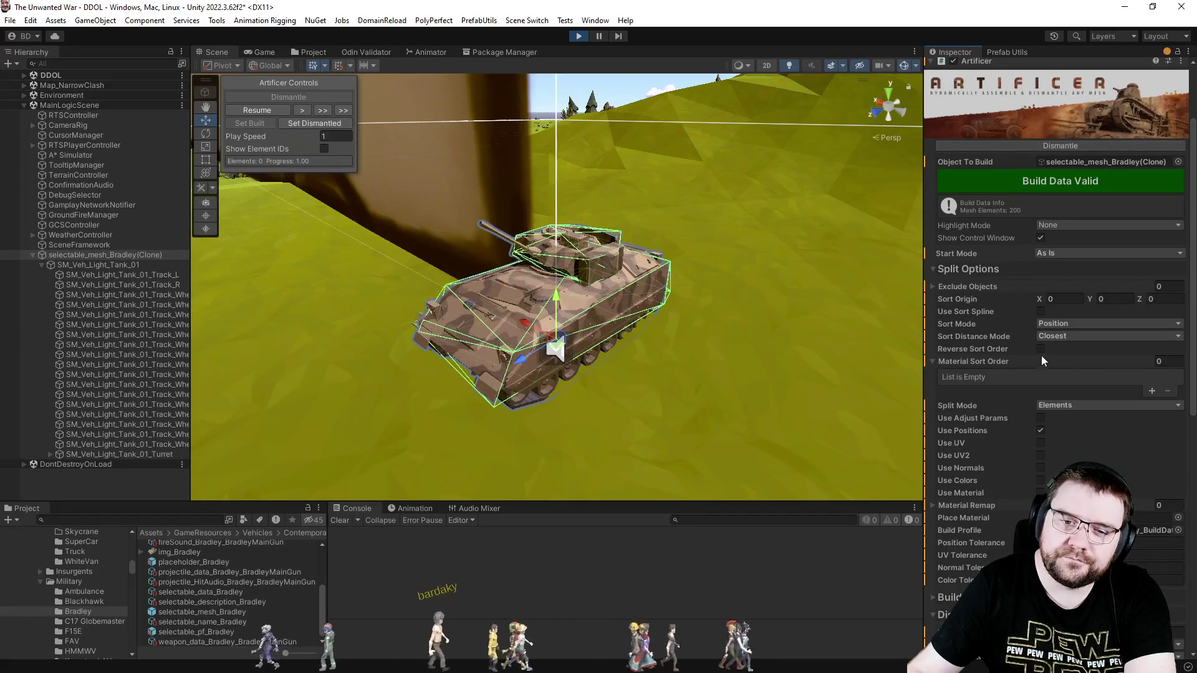
pyautogui.click(985, 269)
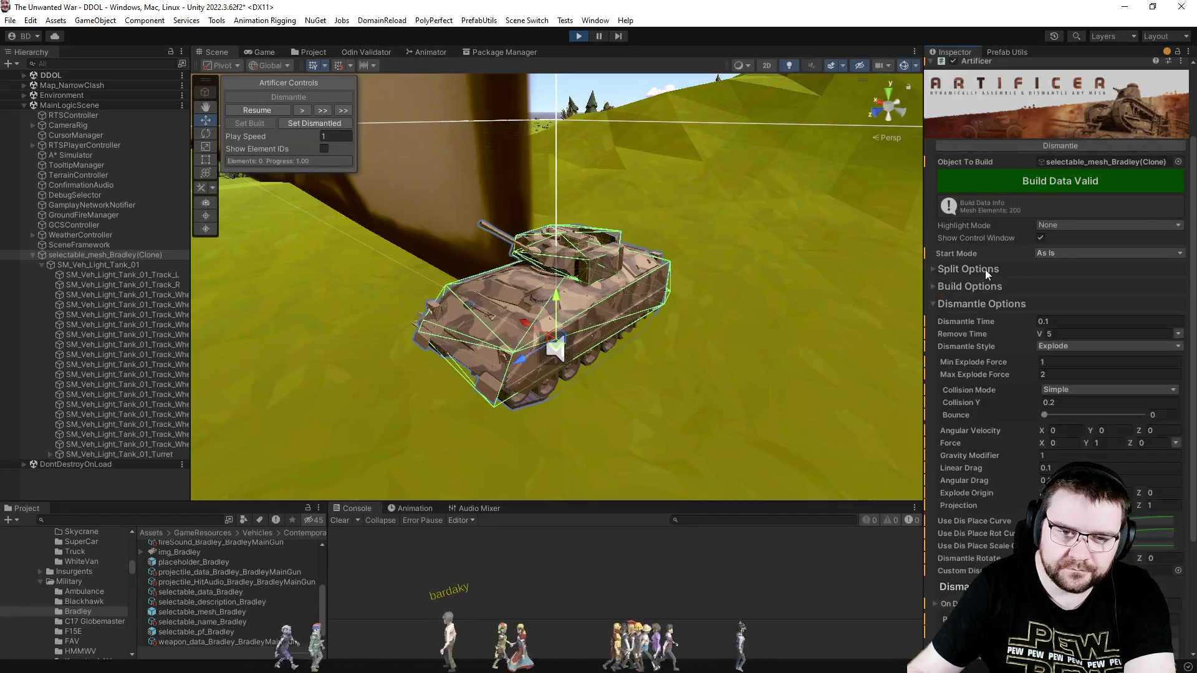
pyautogui.click(985, 269)
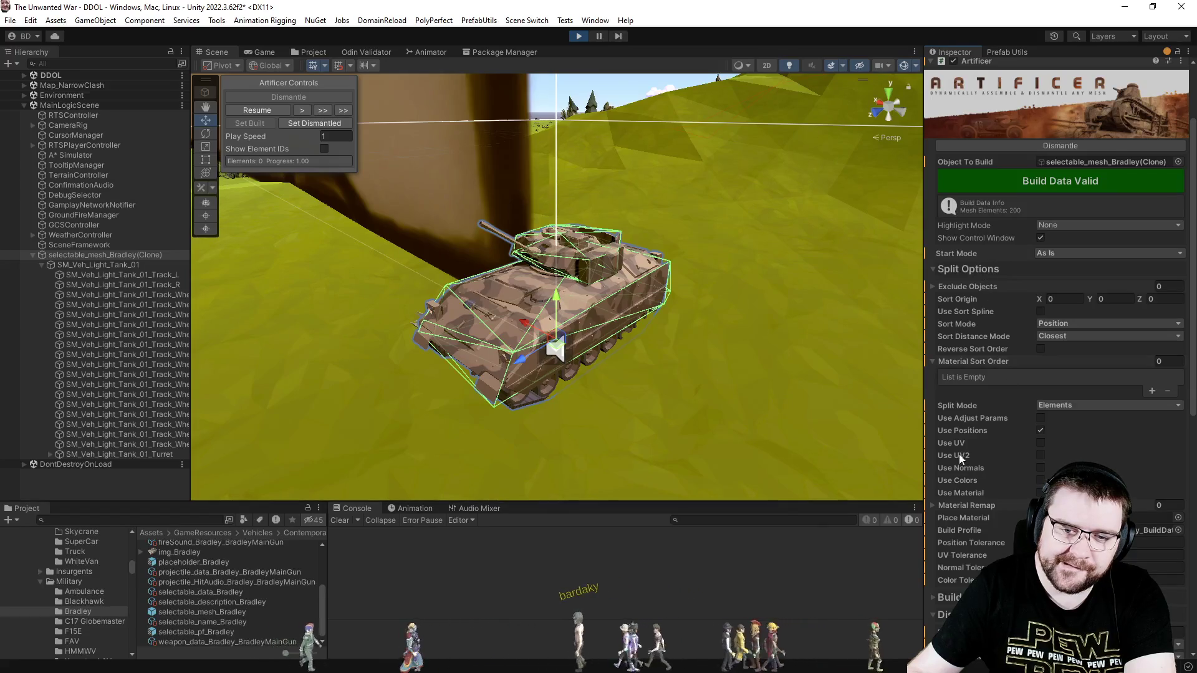
pyautogui.scroll(-3, 960, 447)
pyautogui.click(1070, 310)
pyautogui.click(988, 297)
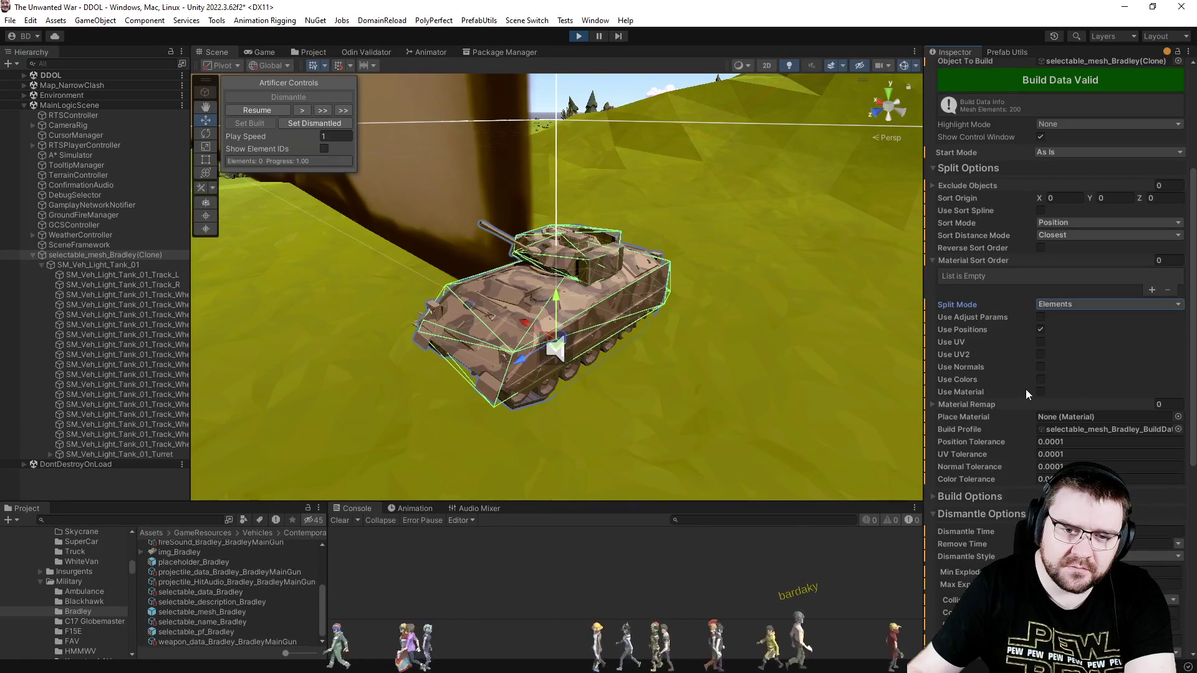
pyautogui.click(1040, 366)
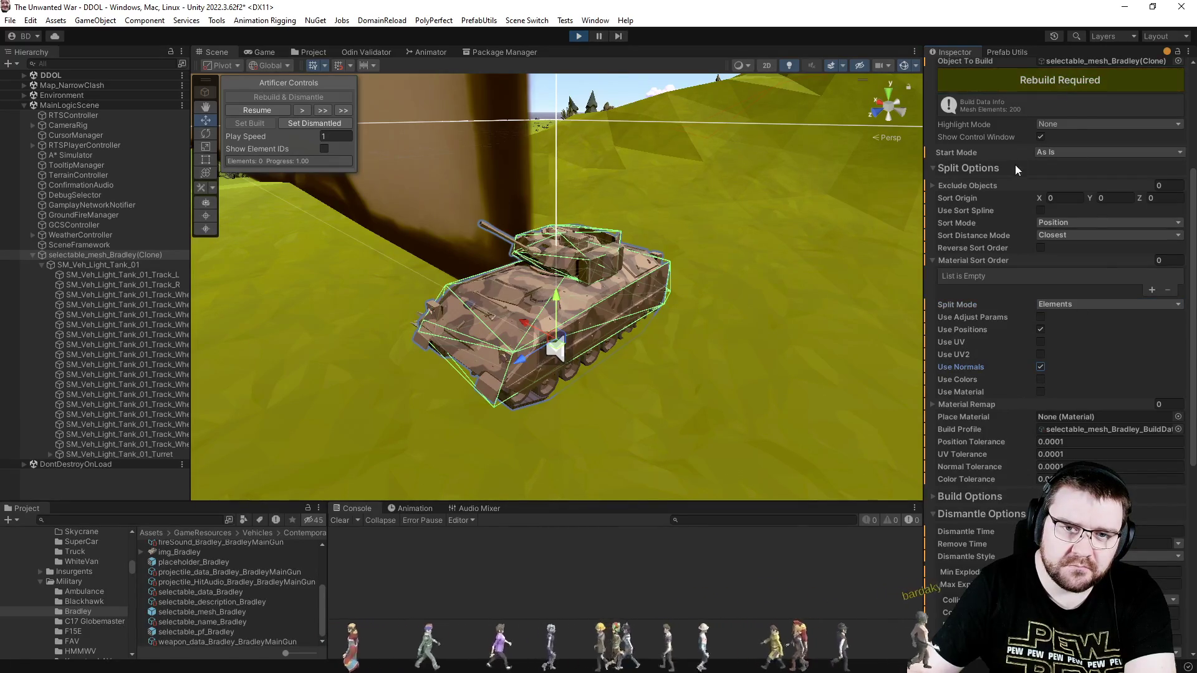
# Dismantle and reassemble the tank to test the 3208-element normals split.
pyautogui.scroll(5, 1023, 160)
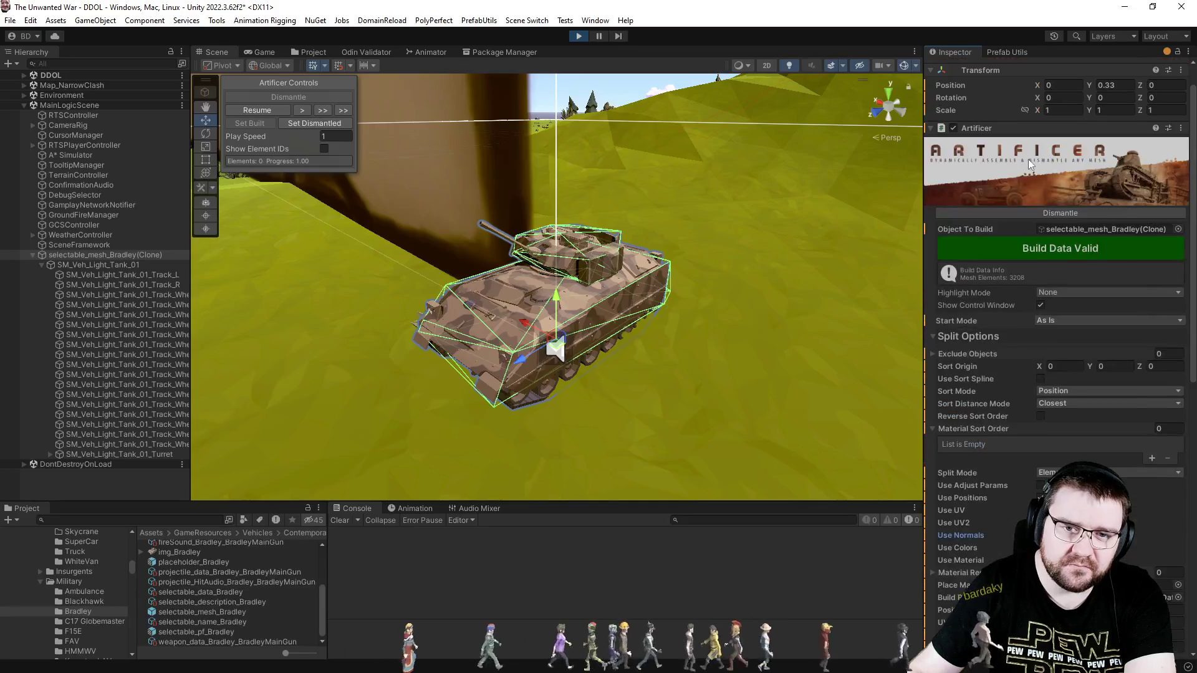
pyautogui.click(1023, 215)
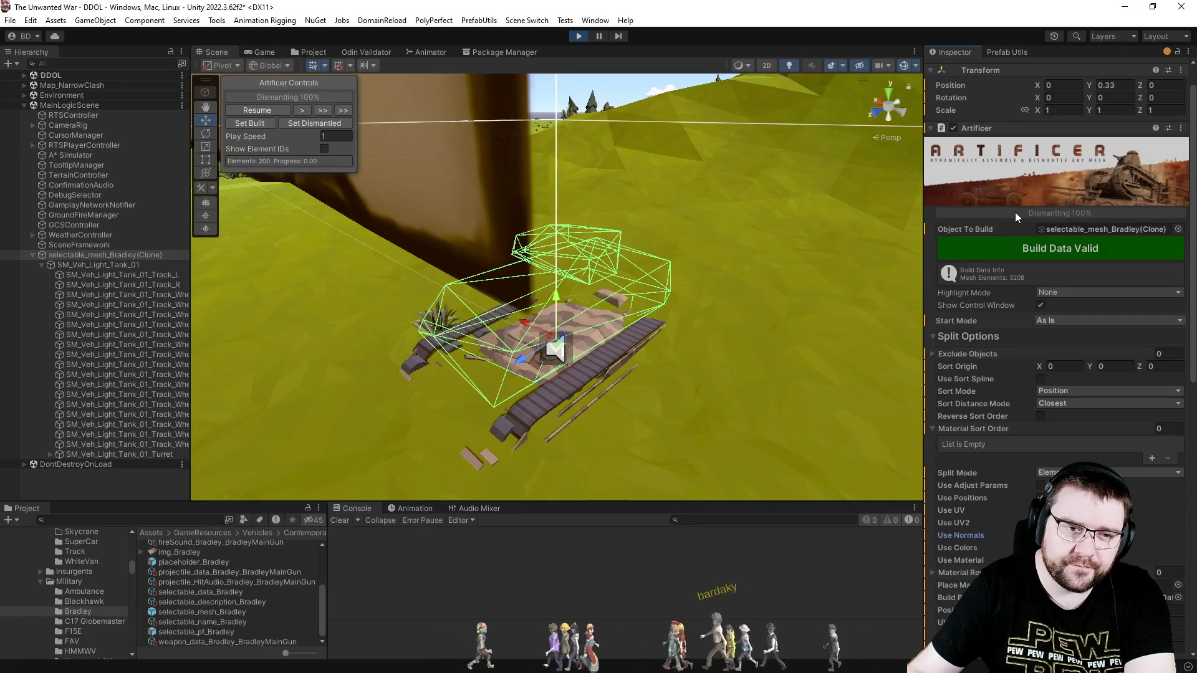
pyautogui.click(1015, 212)
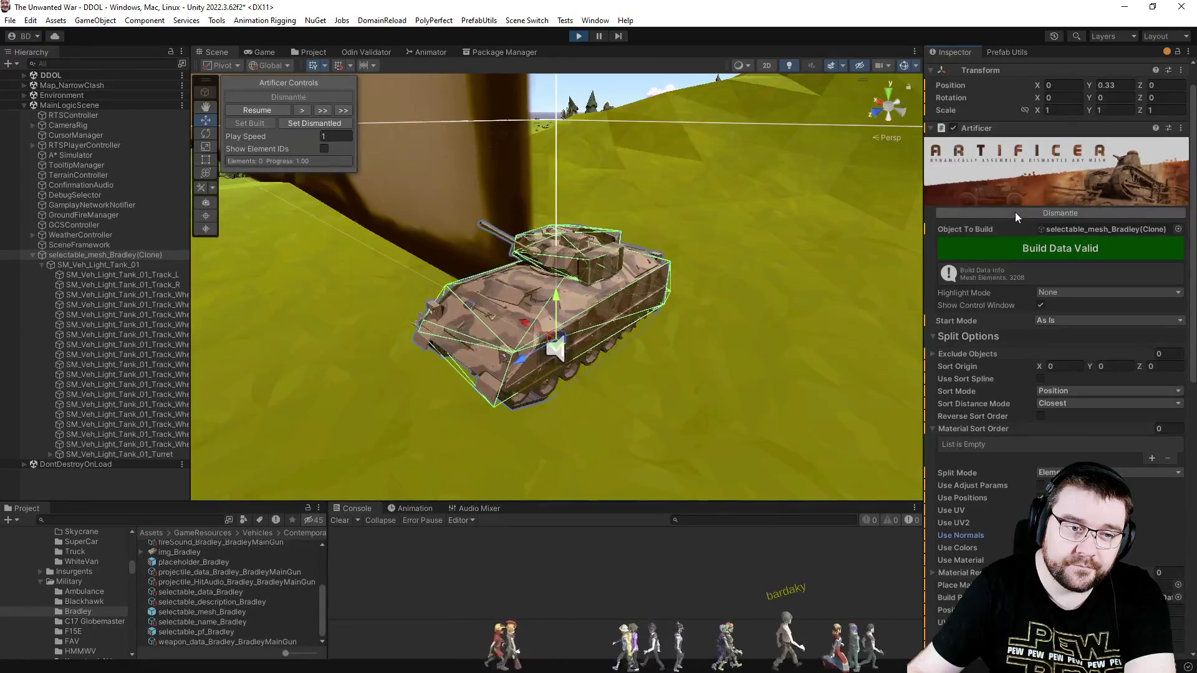
pyautogui.scroll(-10, 1019, 375)
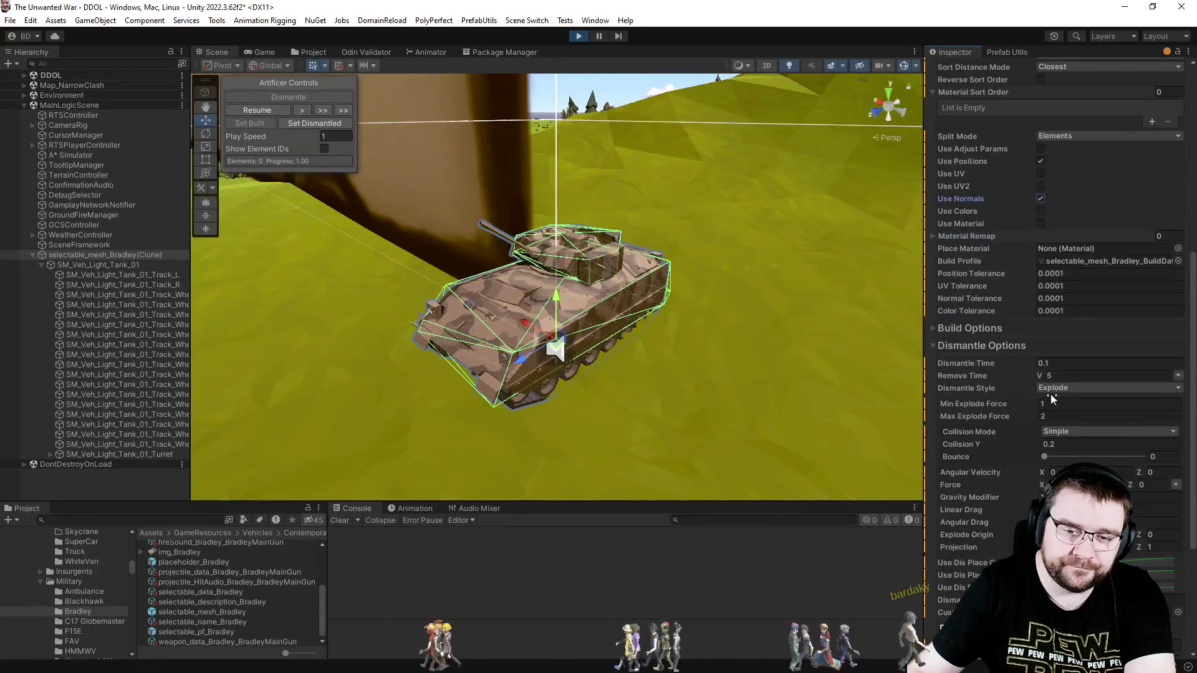
# Dismantle the Bradley again, set Dismantle Time to 2, and orbit the Scene view to watch the explosion.
pyautogui.scroll(11, 1017, 378)
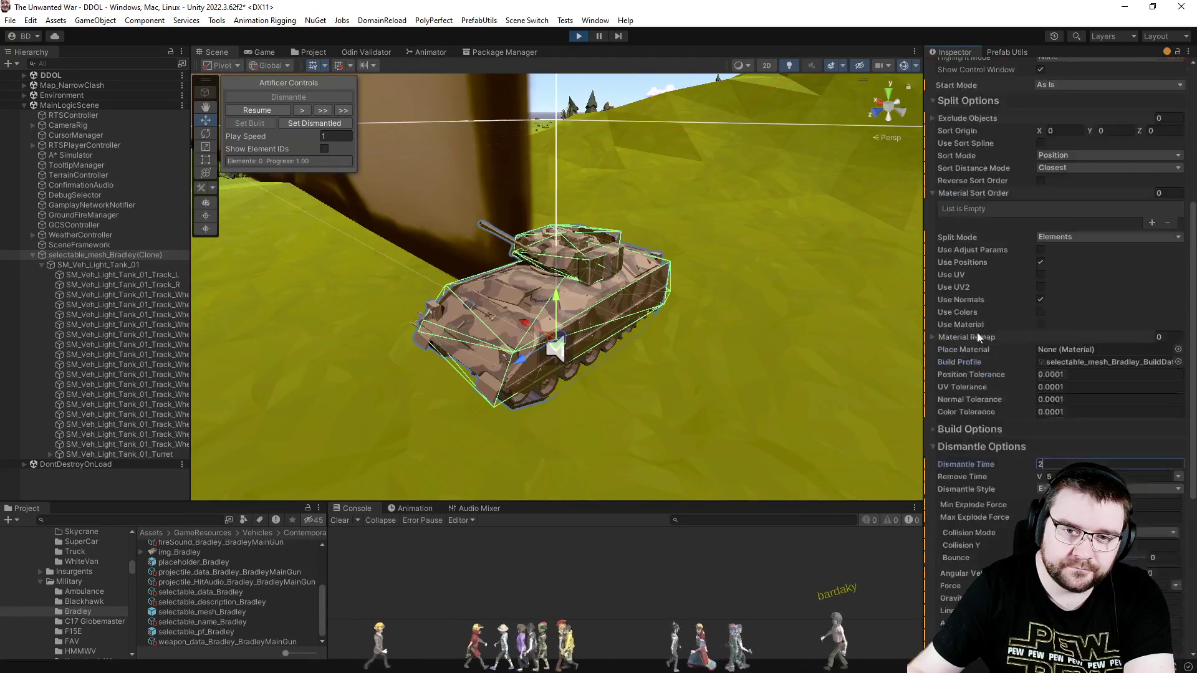
pyautogui.click(1023, 247)
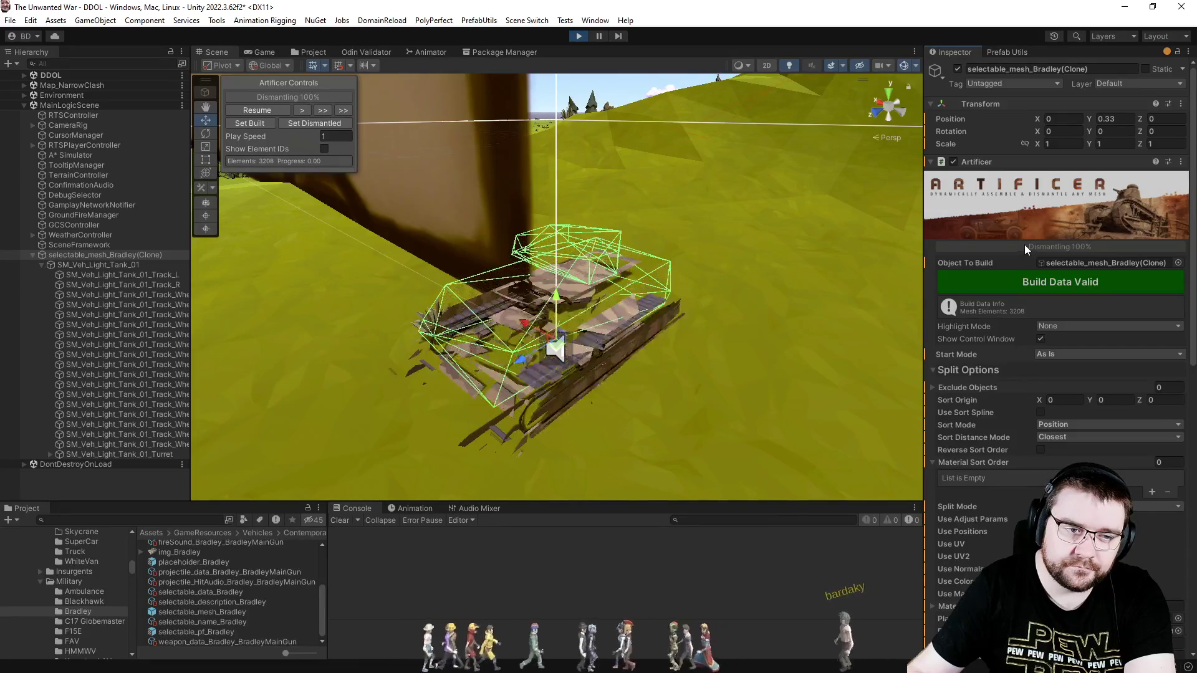
pyautogui.scroll(-10, 981, 328)
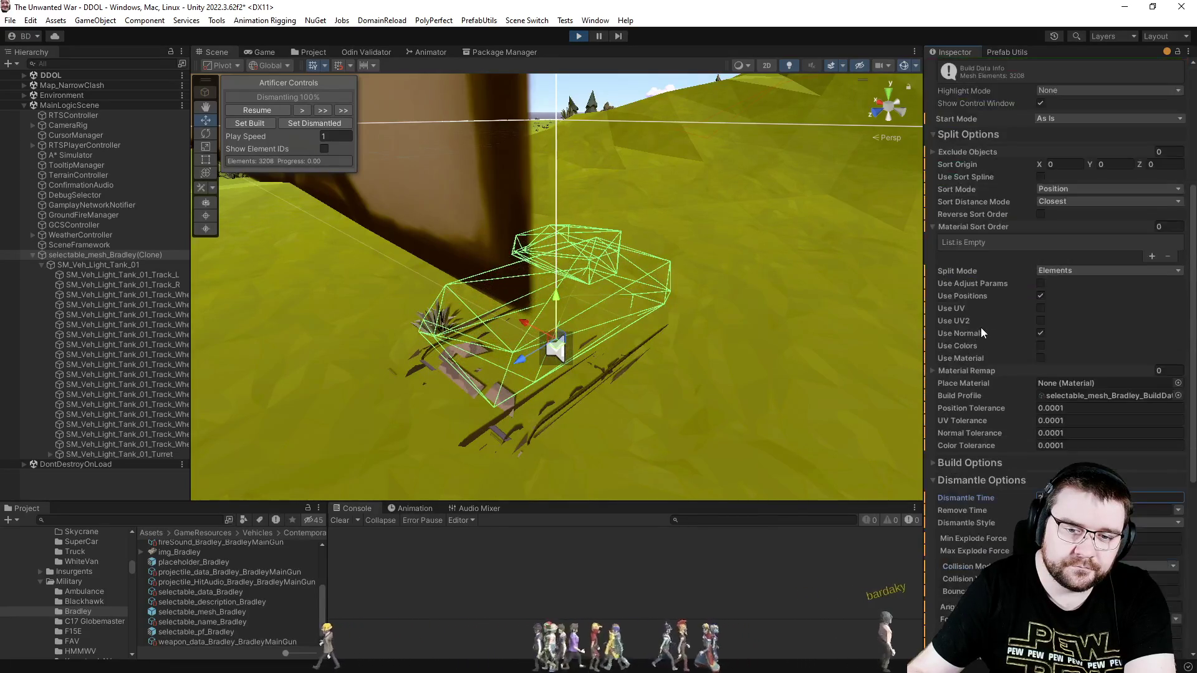
pyautogui.click(990, 387)
pyautogui.moveTo(768, 309)
pyautogui.mouseDown()
pyautogui.moveTo(632, 366)
pyautogui.moveTo(697, 304)
pyautogui.moveTo(624, 301)
pyautogui.moveTo(440, 340)
pyautogui.moveTo(402, 336)
pyautogui.moveTo(396, 293)
pyautogui.mouseUp()
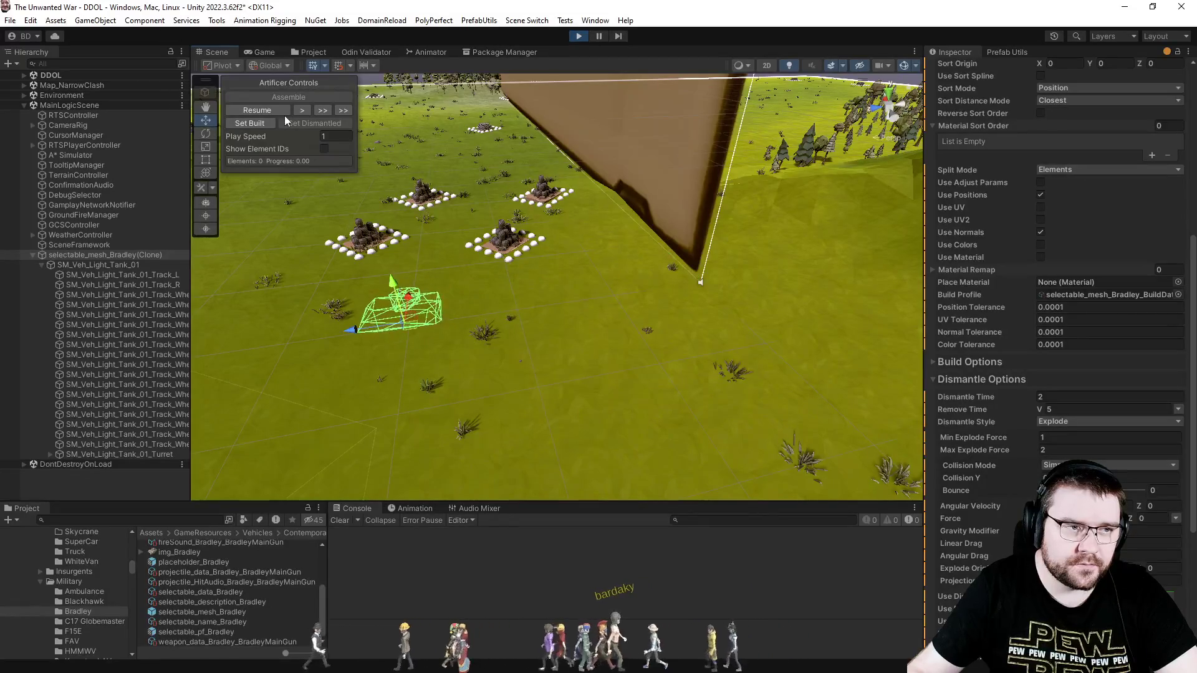
# Reset the tank to built and dismantle it with the 2-second time, viewing from above.
pyautogui.click(256, 124)
pyautogui.moveTo(388, 207)
pyautogui.mouseDown()
pyautogui.moveTo(488, 313)
pyautogui.moveTo(595, 170)
pyautogui.moveTo(599, 196)
pyautogui.mouseUp()
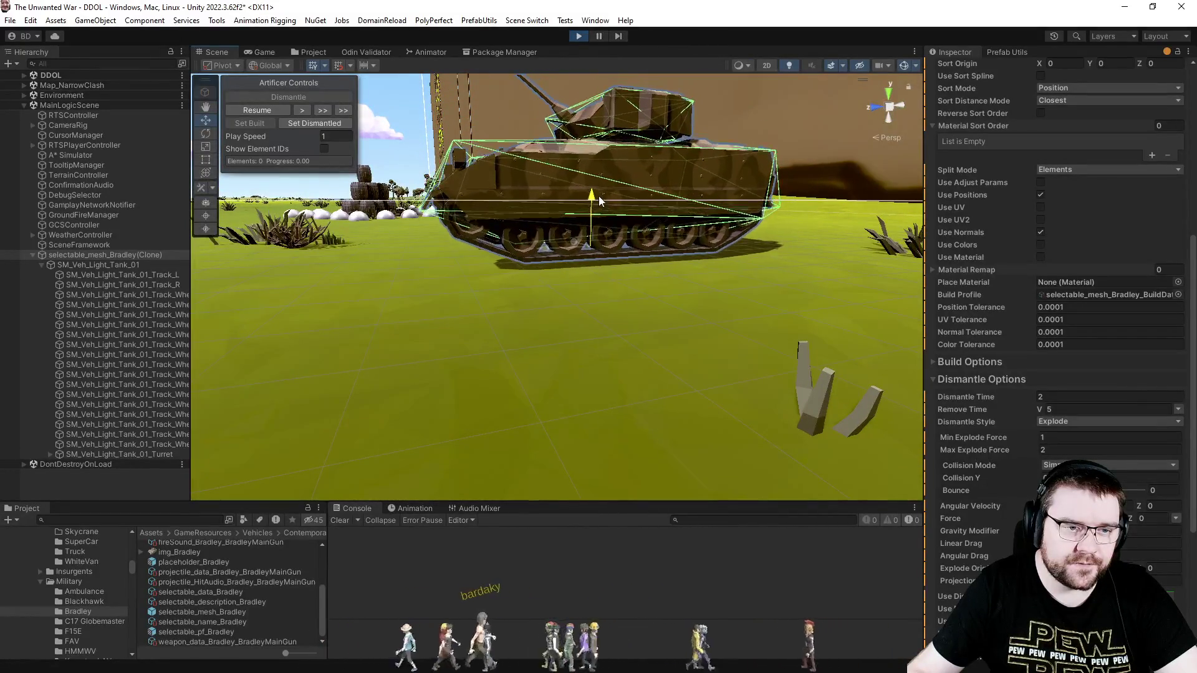
pyautogui.scroll(10, 1027, 258)
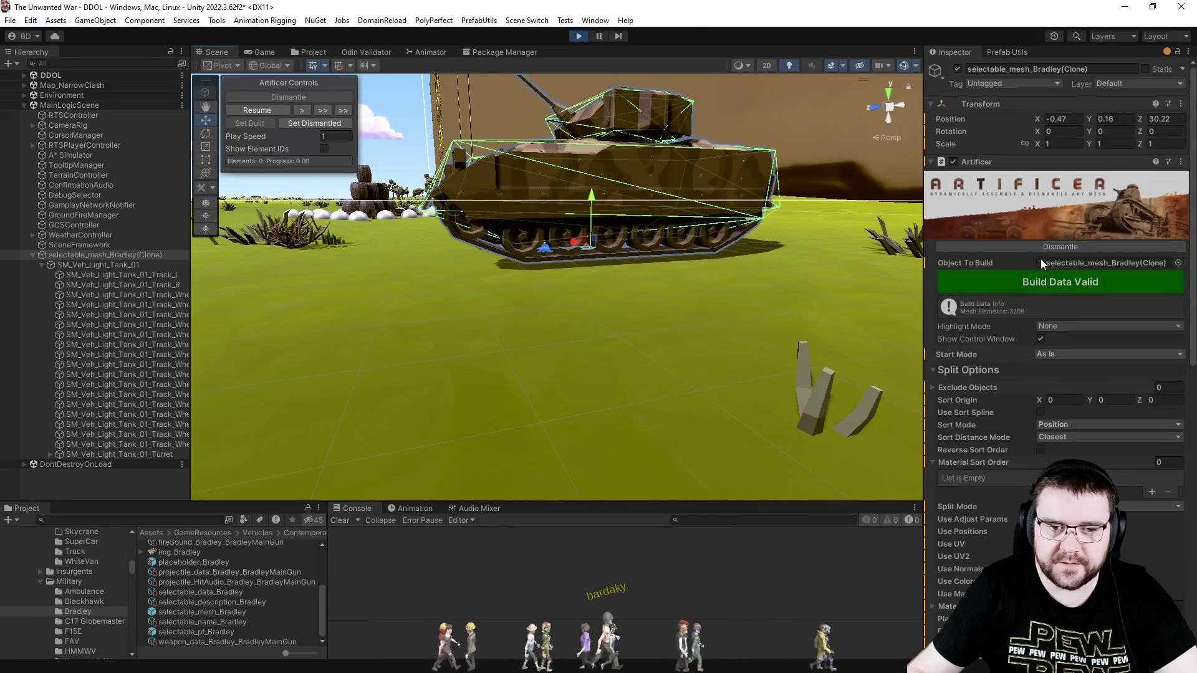
pyautogui.click(1036, 250)
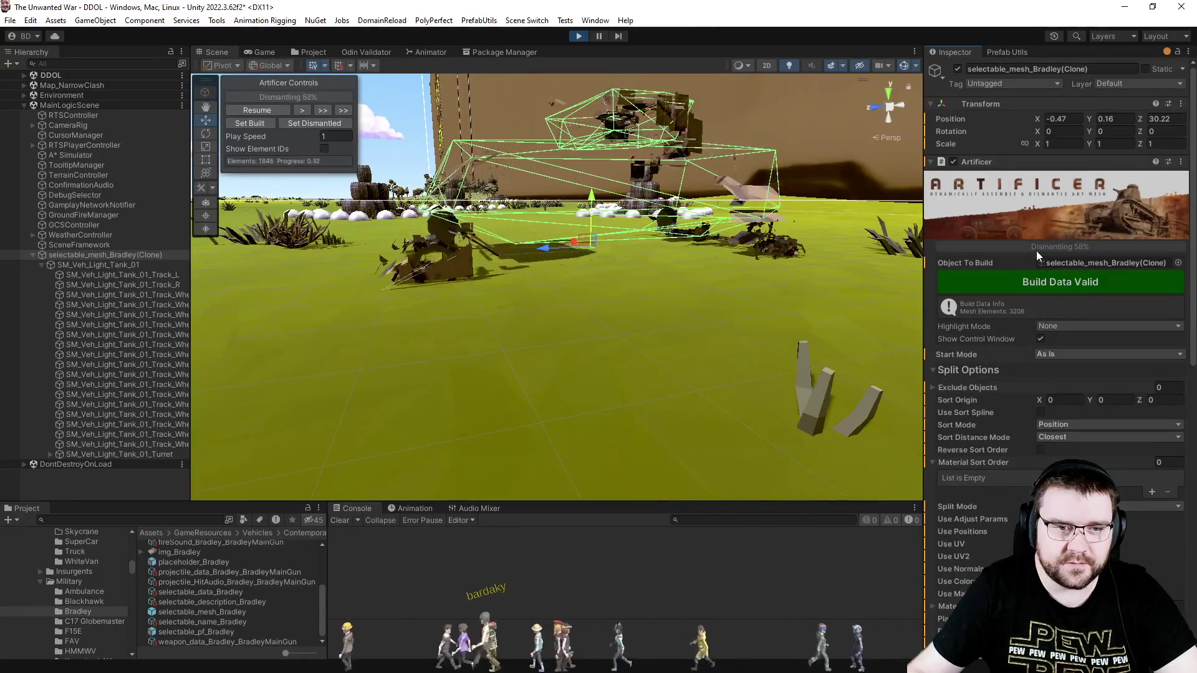
pyautogui.moveTo(744, 301)
pyautogui.mouseDown()
pyautogui.moveTo(797, 366)
pyautogui.moveTo(816, 364)
pyautogui.mouseUp()
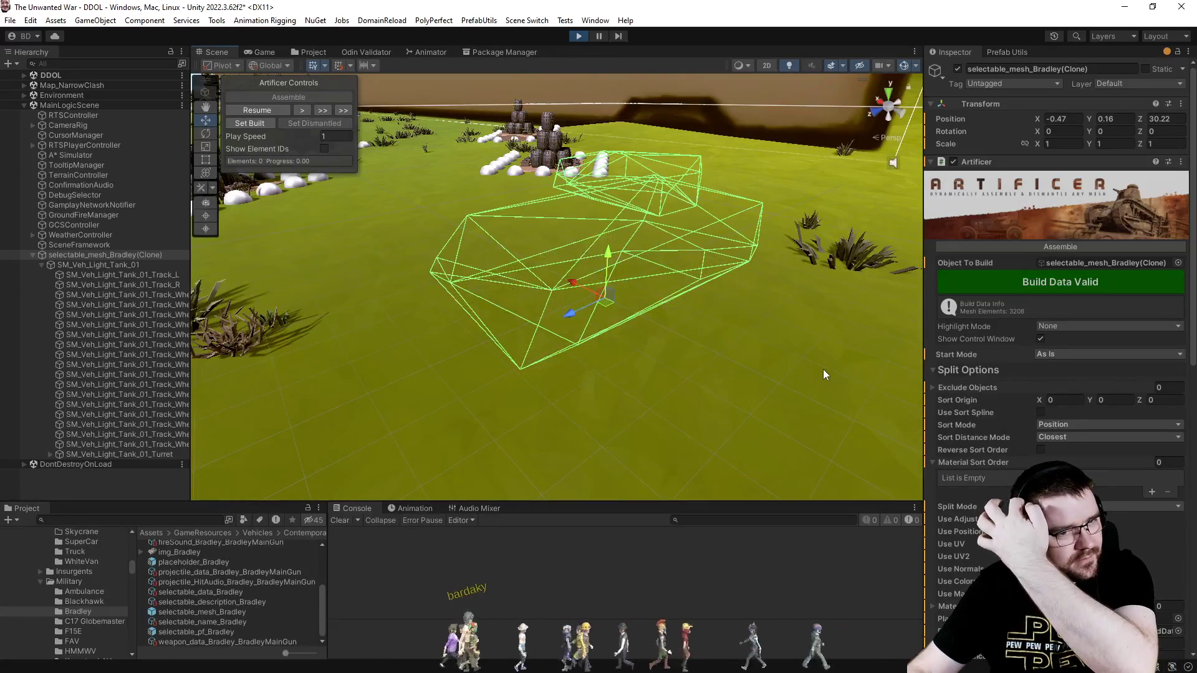
# Assemble, dismantle and reassemble the tank, then clear the Dismantle Time field to enter 0.1.
pyautogui.click(1056, 245)
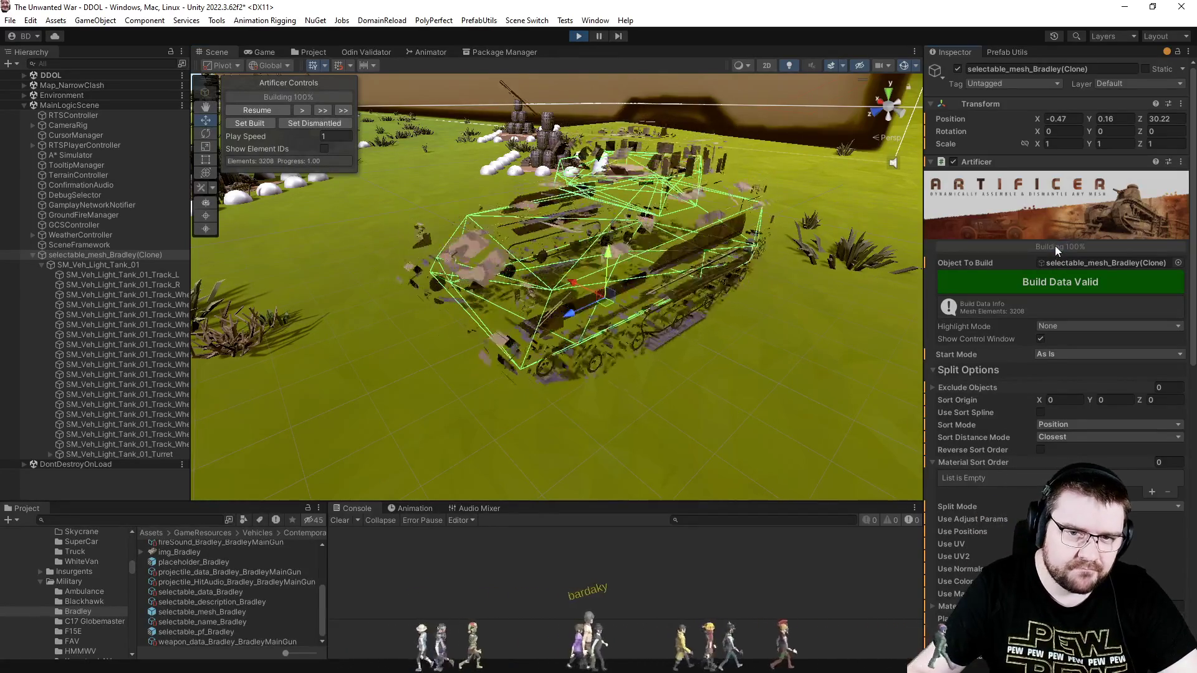
pyautogui.click(1055, 246)
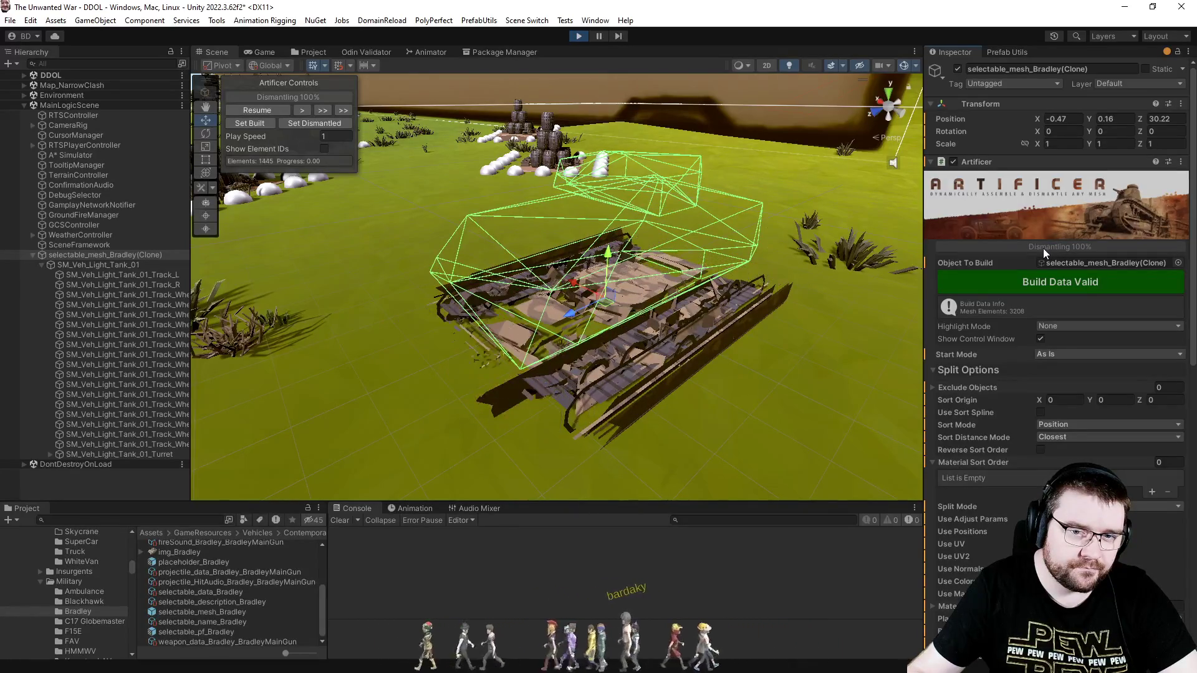
pyautogui.click(1042, 249)
pyautogui.scroll(-5, 1006, 415)
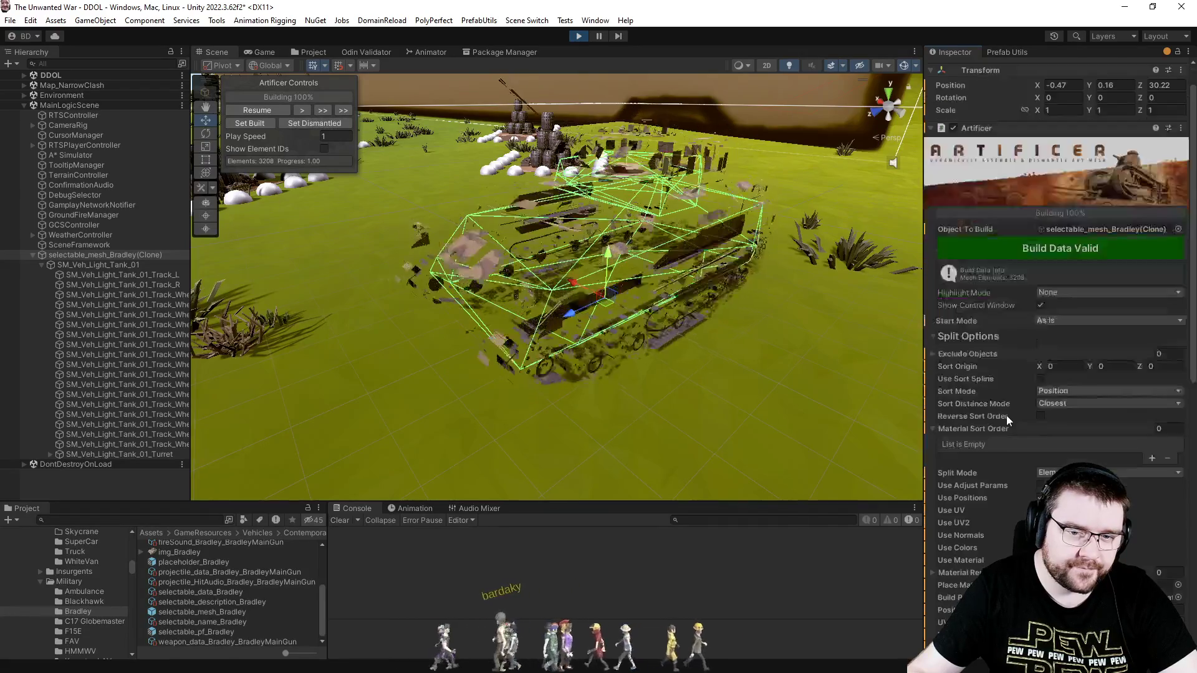
pyautogui.click(1060, 463)
pyautogui.press('BackSpace')
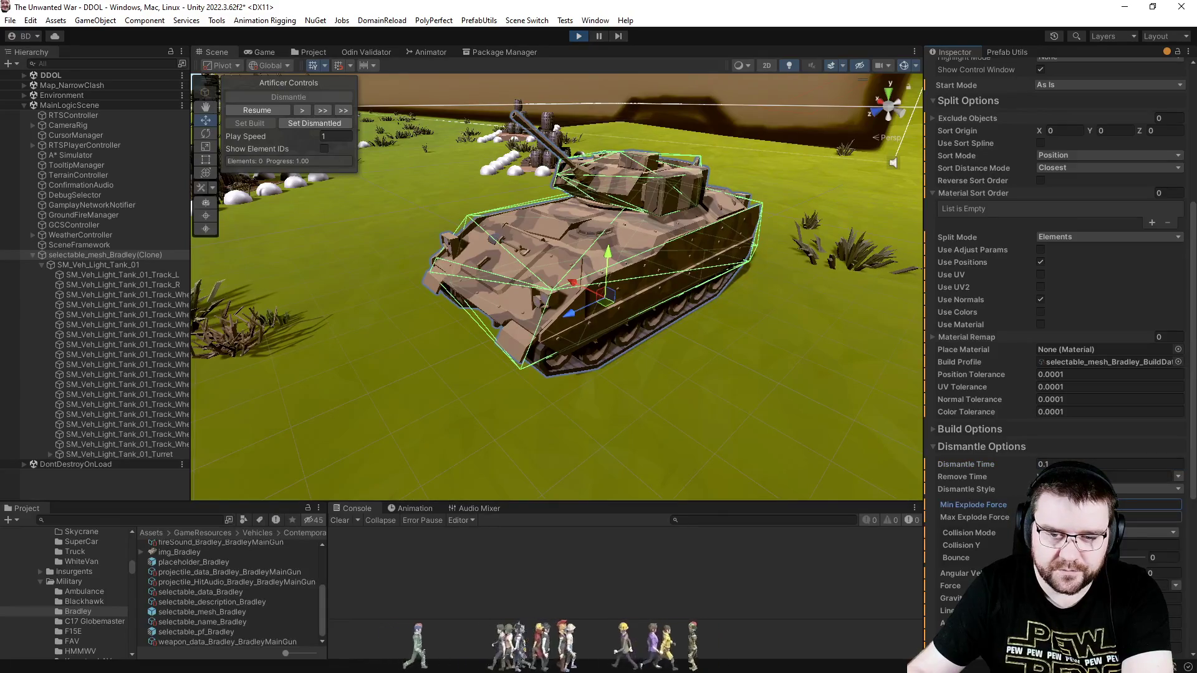
# In the Scene view, dismantle the tank with the 0.1 time, reset it, and assemble it again.
pyautogui.scroll(5, 968, 337)
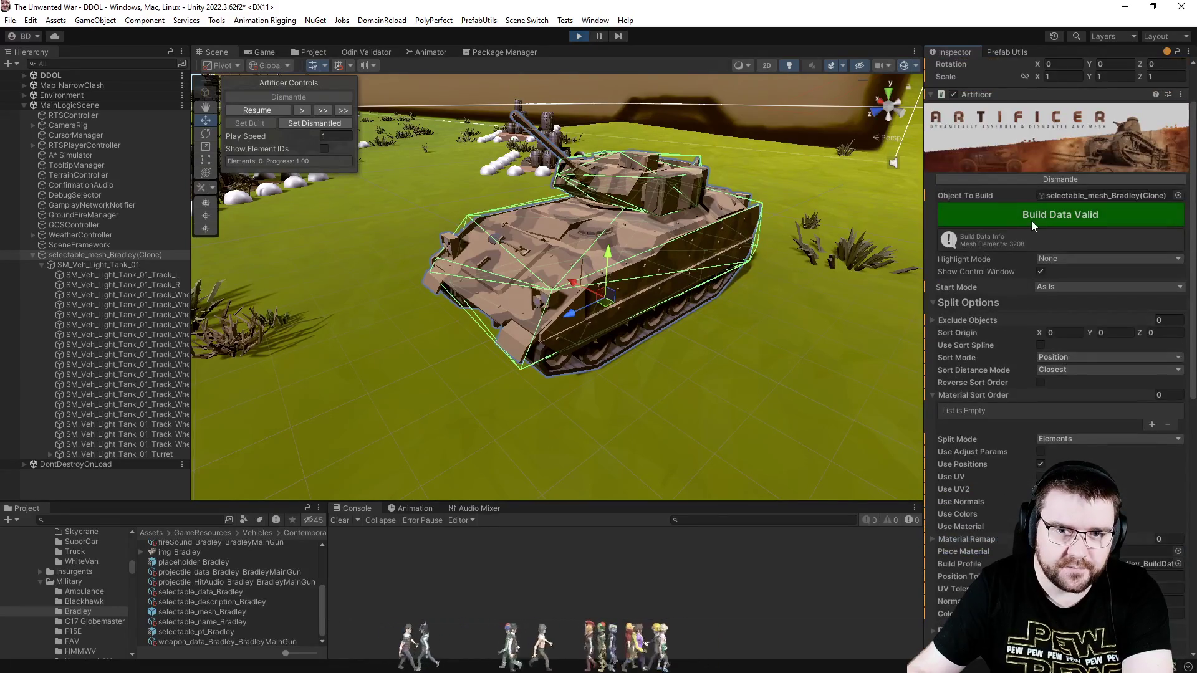
pyautogui.click(1039, 179)
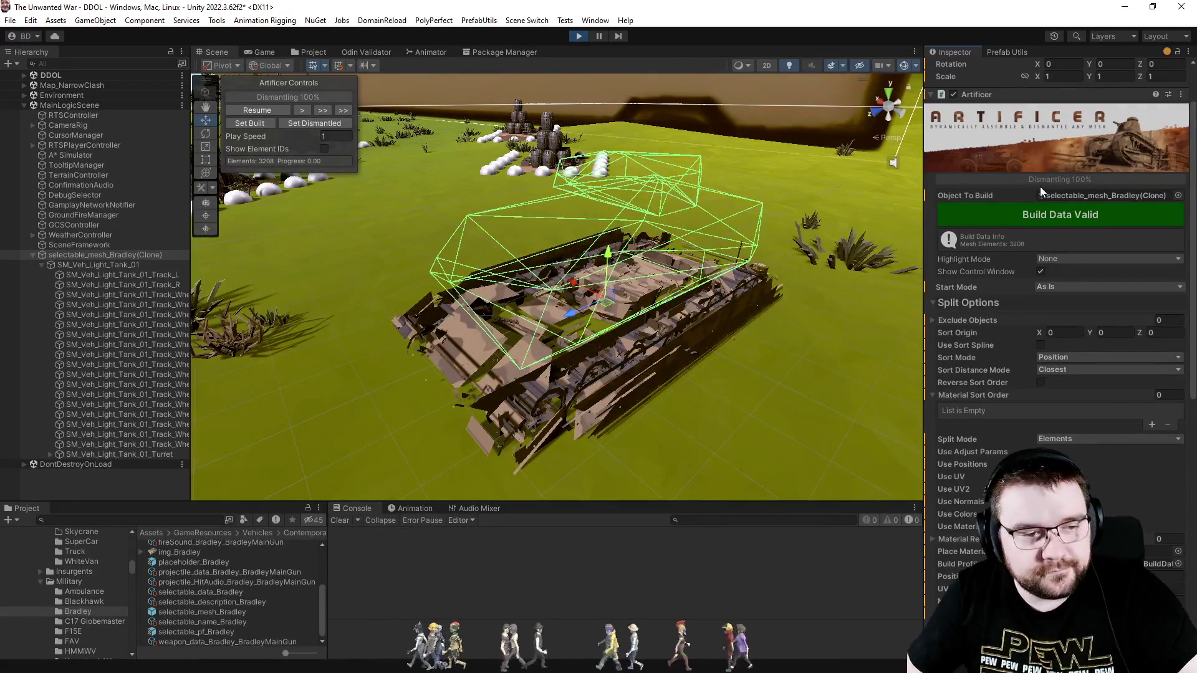
pyautogui.click(315, 122)
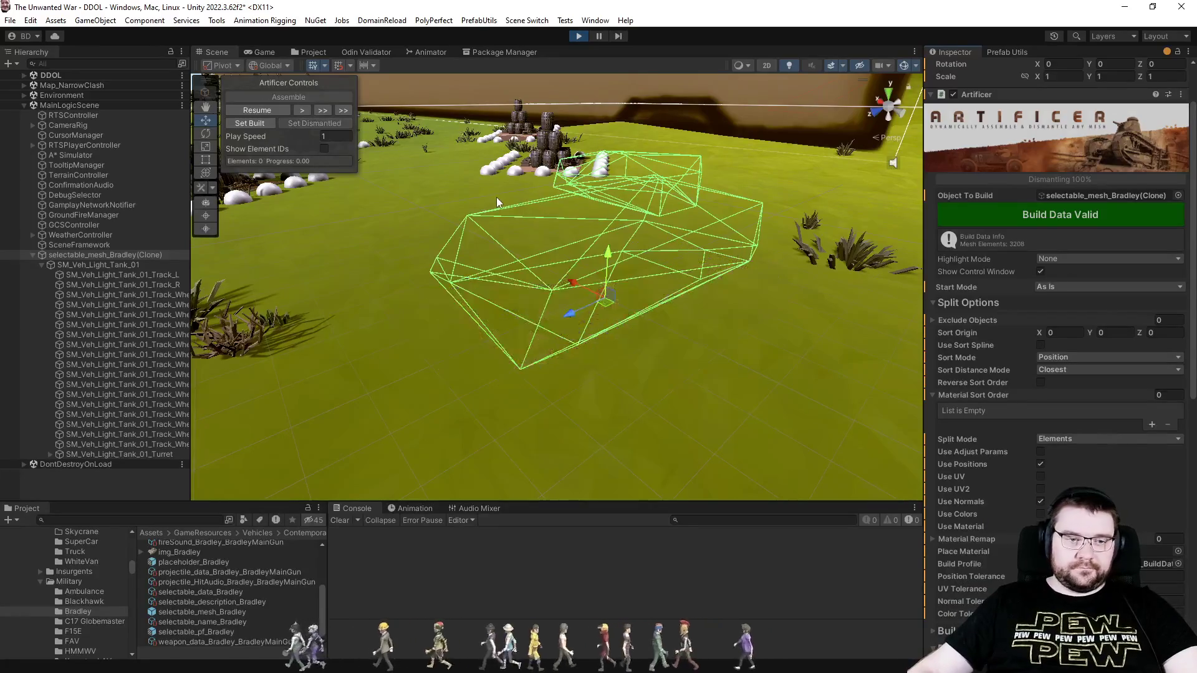
pyautogui.click(1061, 181)
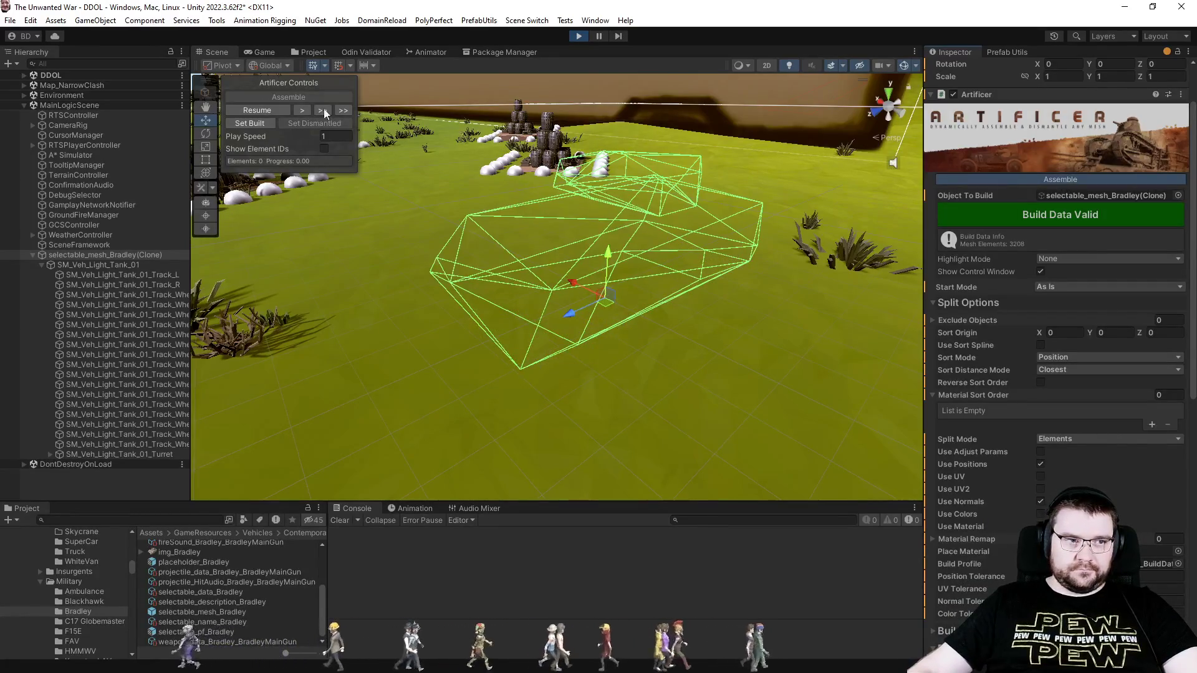
# In the Game view, dismantle the Bradley and then reassemble it.
pyautogui.click(272, 50)
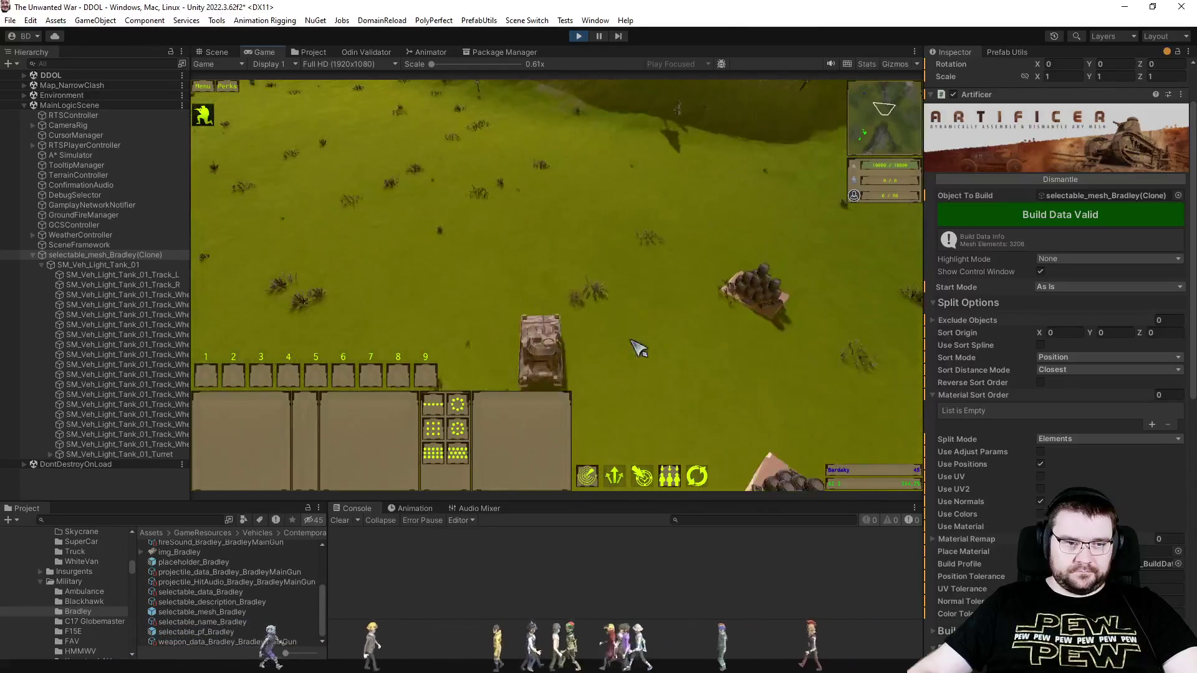
pyautogui.scroll(-5, 671, 393)
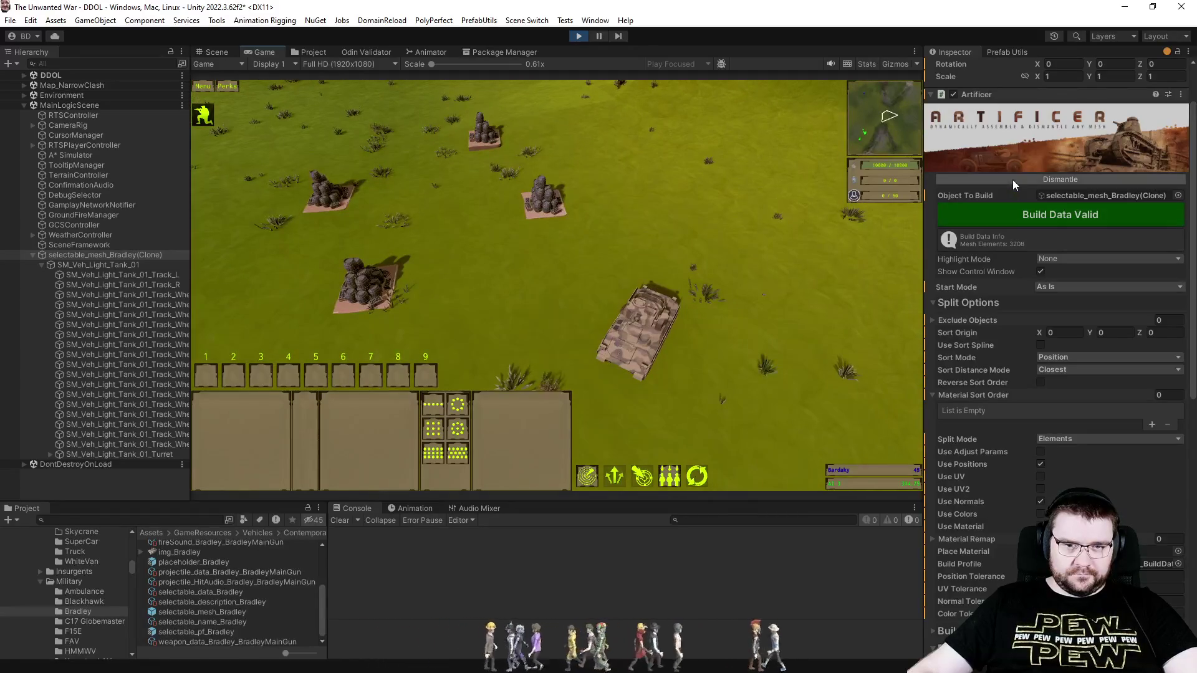
pyautogui.click(1013, 180)
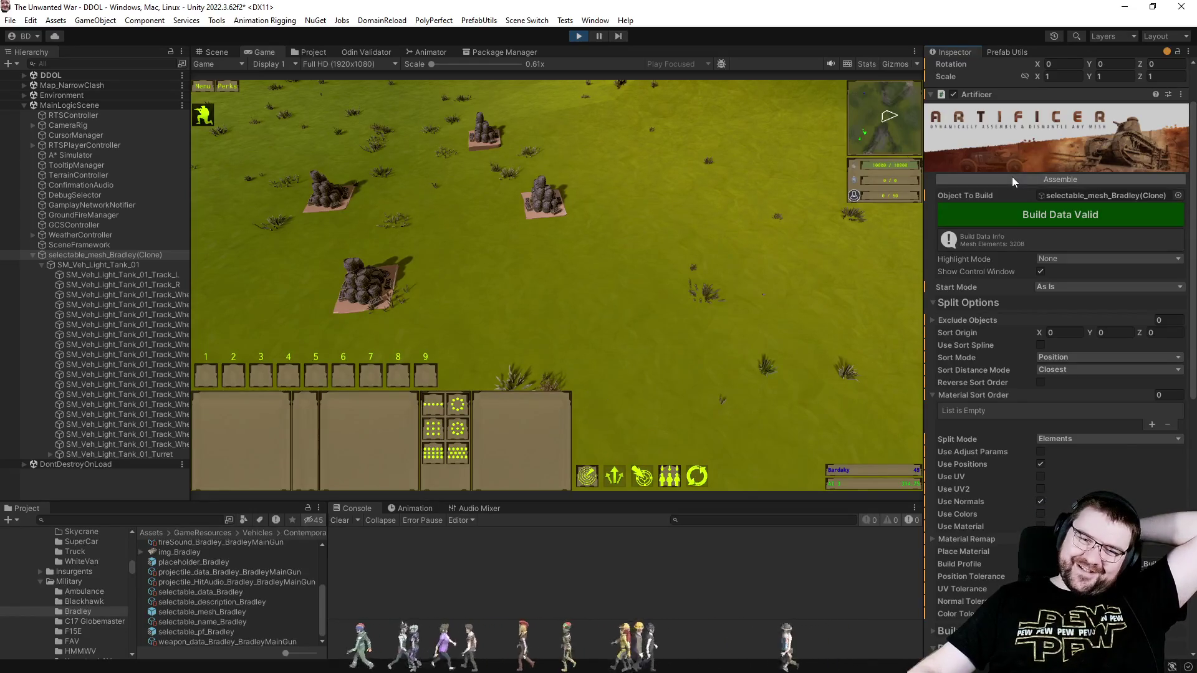
pyautogui.click(1012, 177)
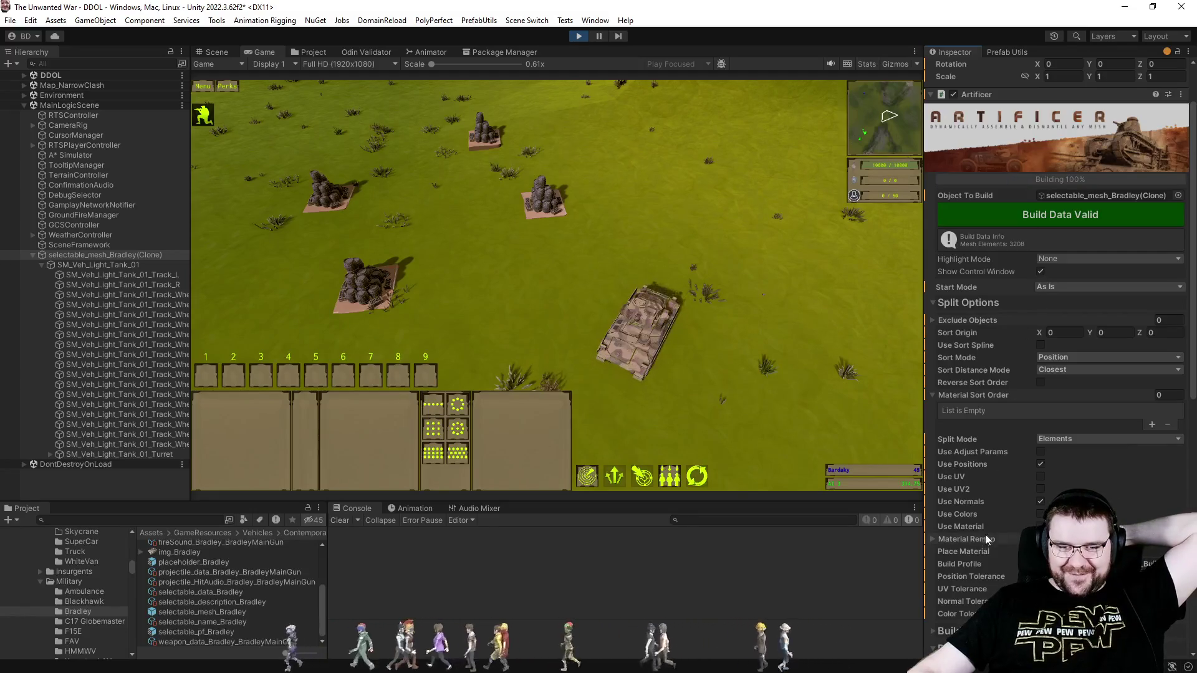
pyautogui.scroll(-5, 990, 520)
# Uncheck Use Normals, rebuild the tank's split data, and dismantle it in game.
pyautogui.click(1040, 333)
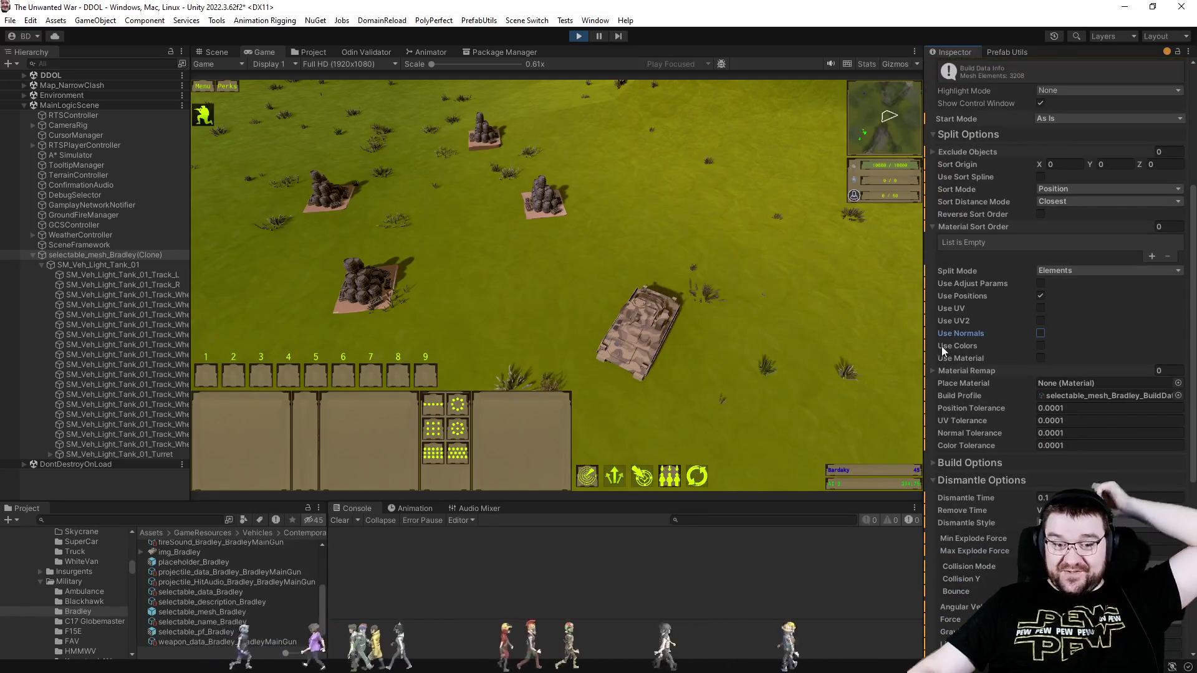
pyautogui.scroll(7, 954, 346)
pyautogui.click(1004, 278)
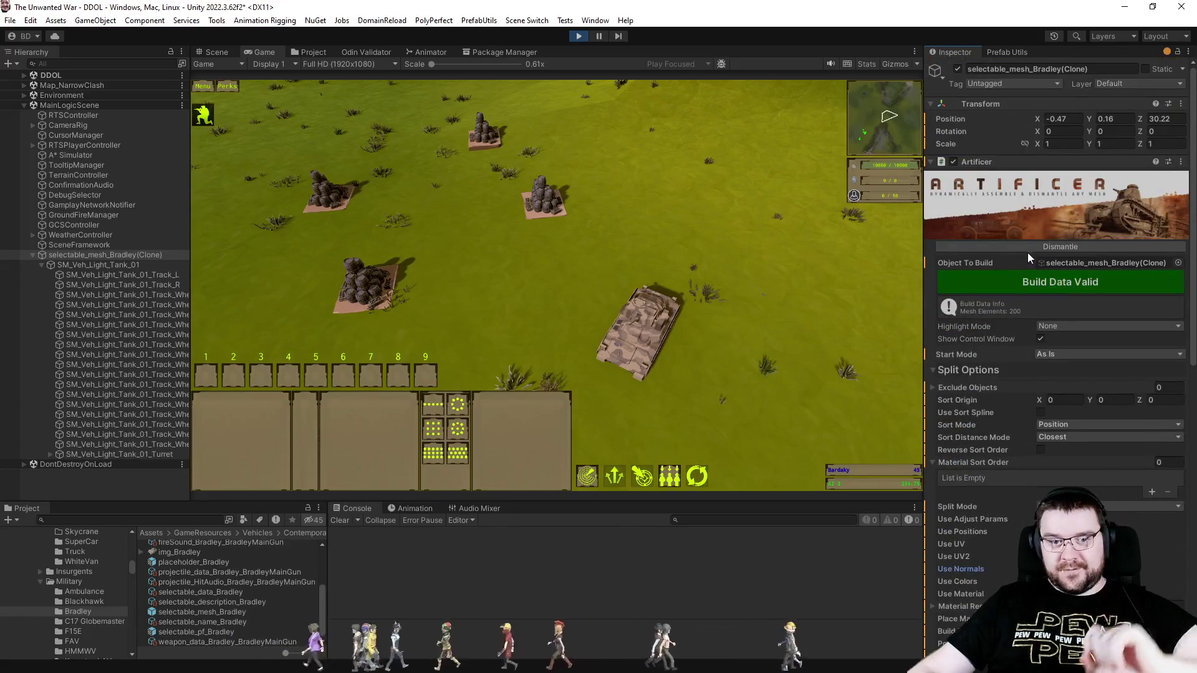
pyautogui.click(1027, 251)
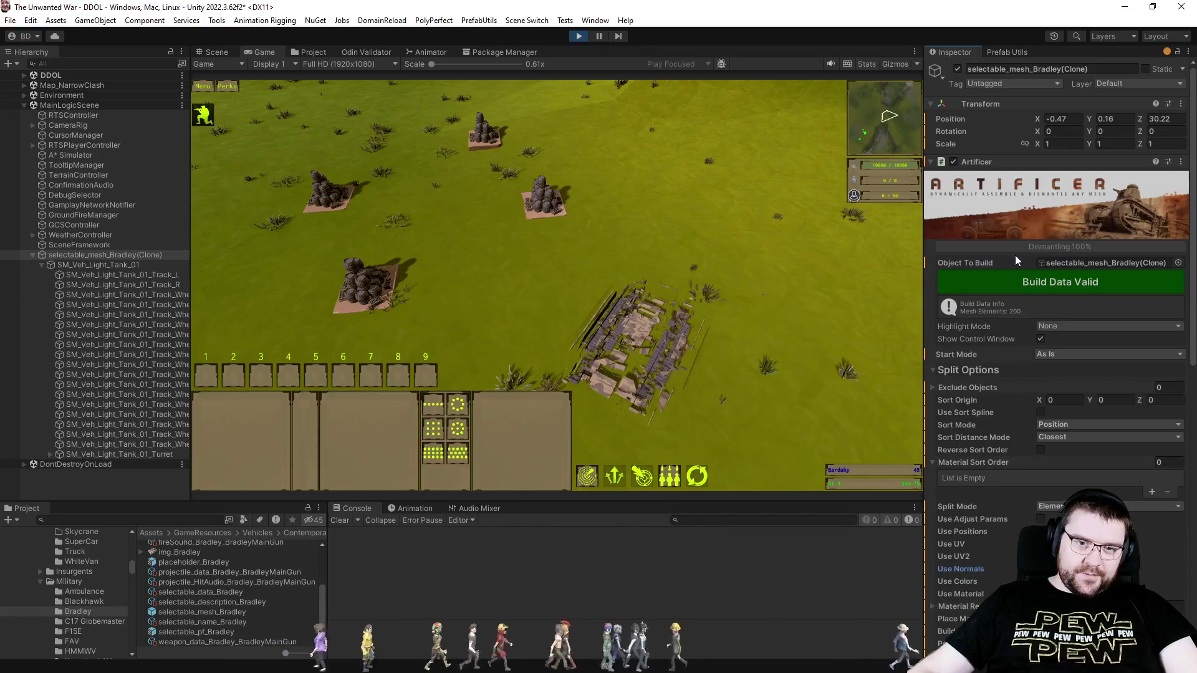
# Set the tank back to built from the Scene view, return to Game view, and clear the Console errors.
pyautogui.scroll(-4, 1016, 436)
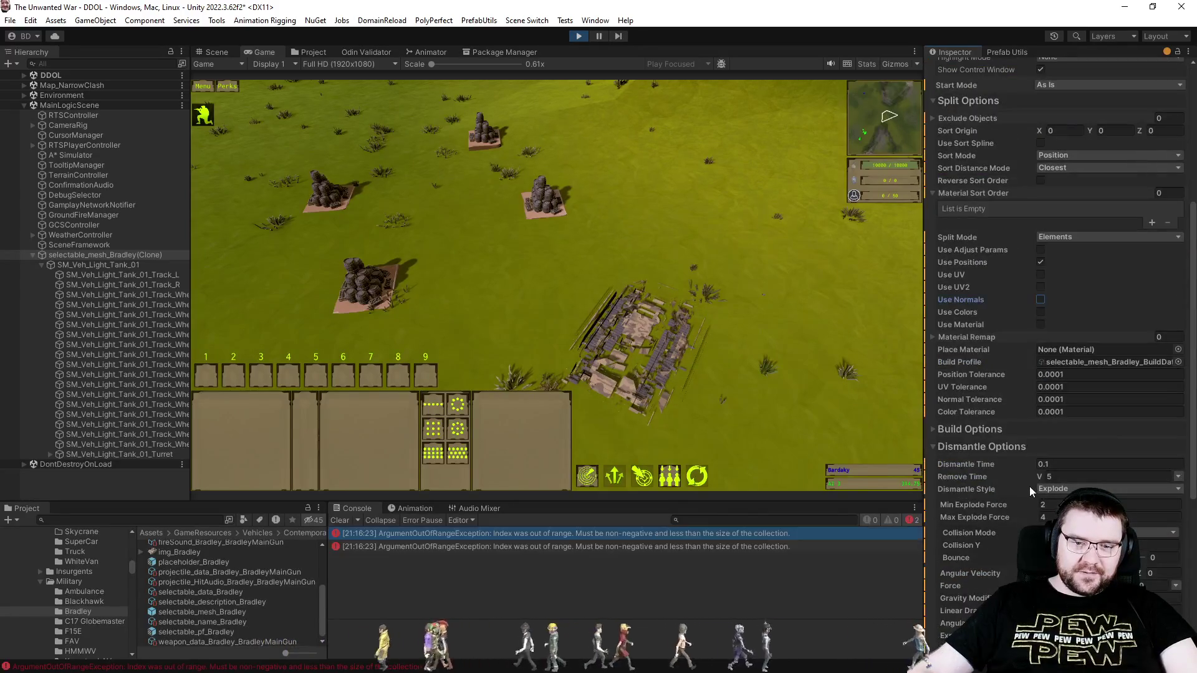
pyautogui.scroll(4, 1004, 380)
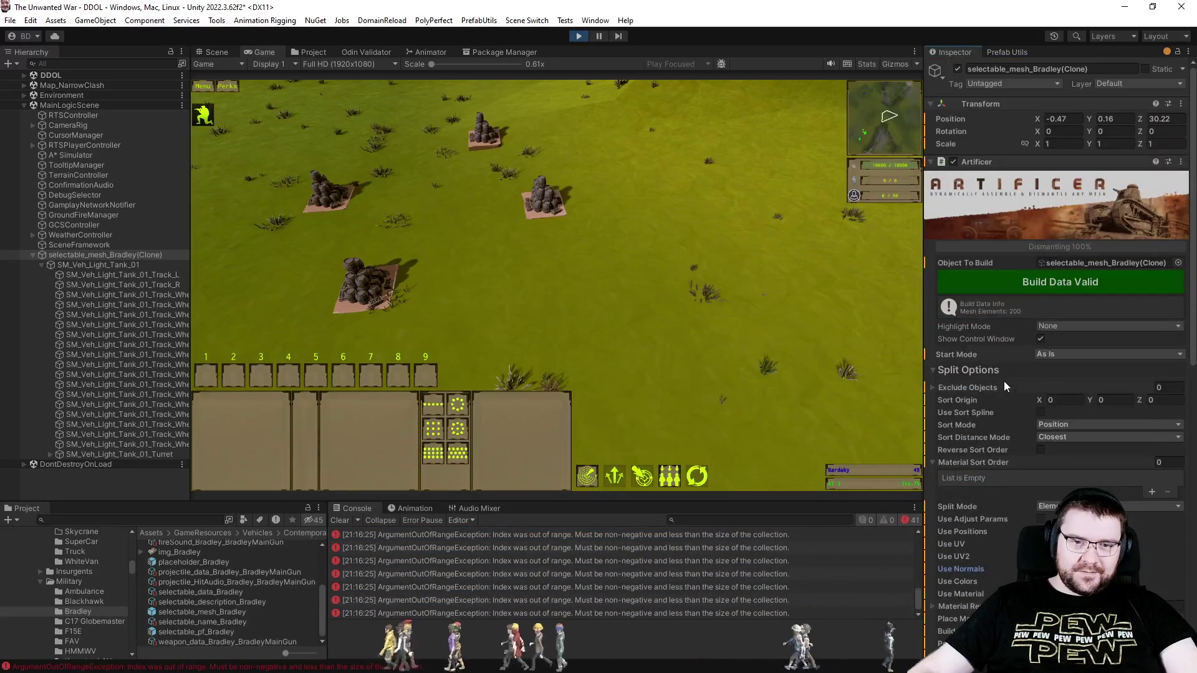
pyautogui.click(215, 51)
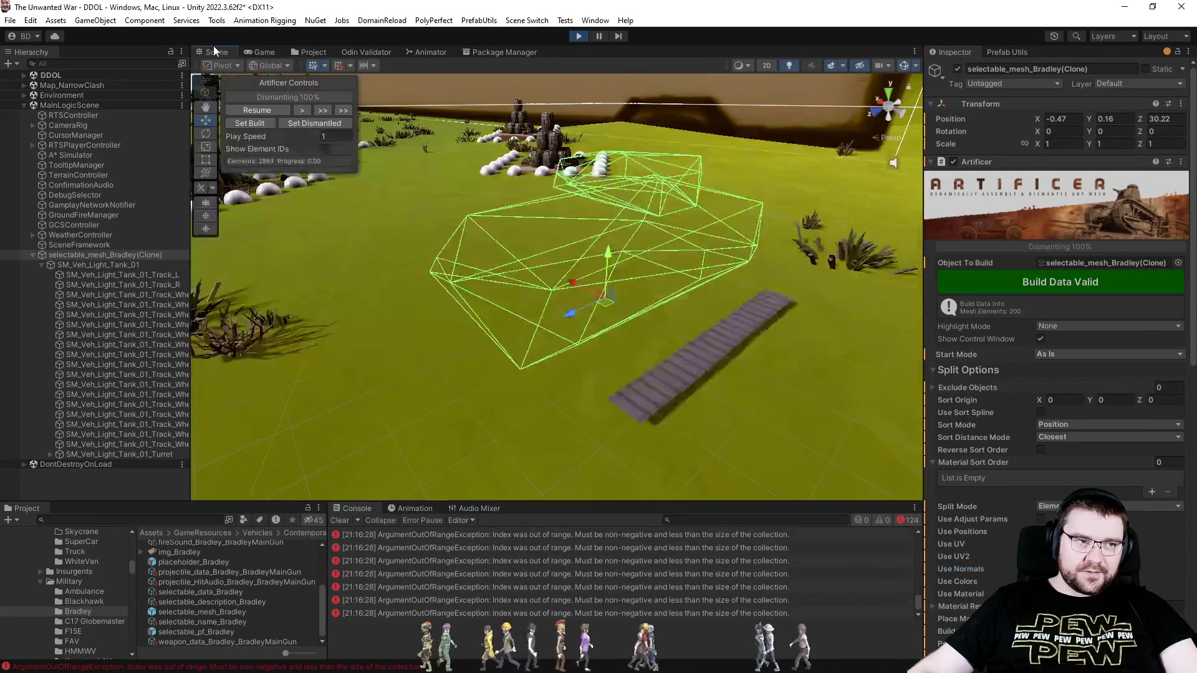
pyautogui.click(256, 122)
pyautogui.click(271, 52)
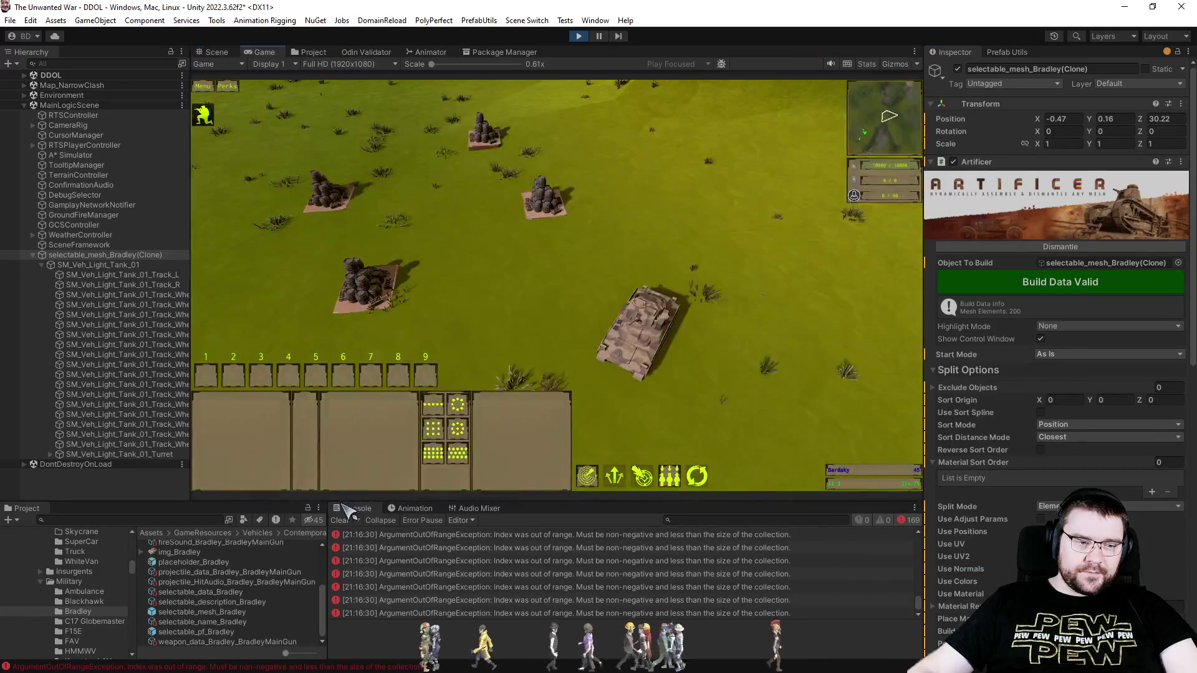
pyautogui.click(337, 521)
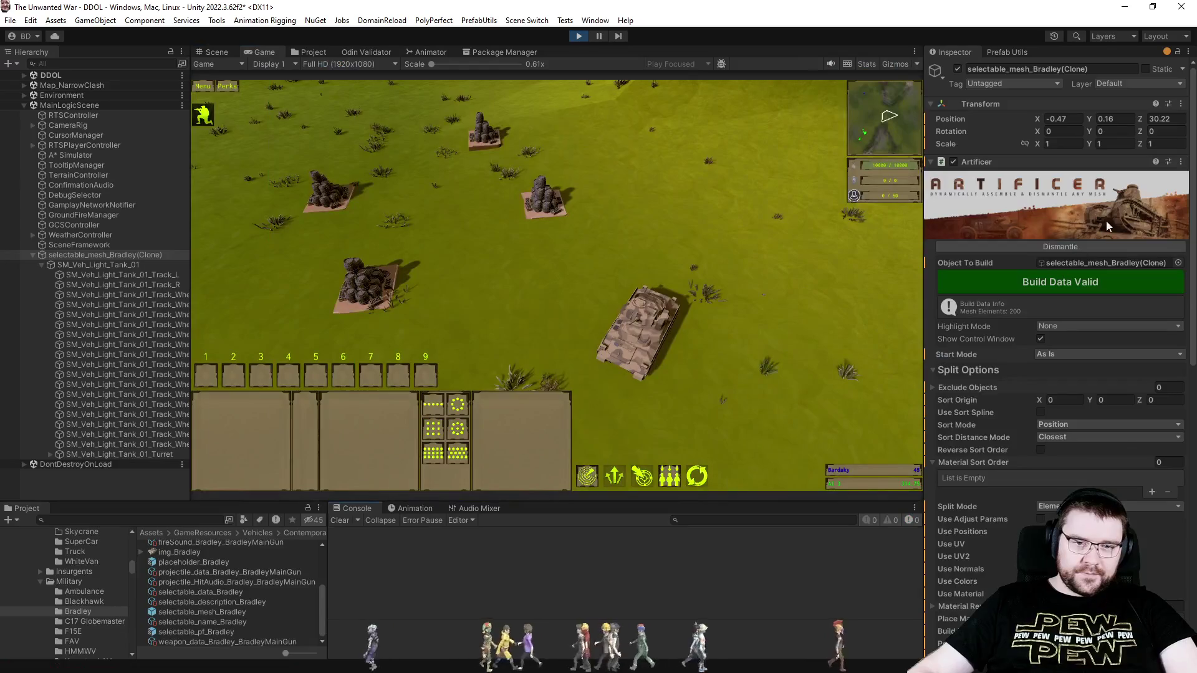
# Dismantle the tank once more in game, then stop play mode.
pyautogui.click(1052, 242)
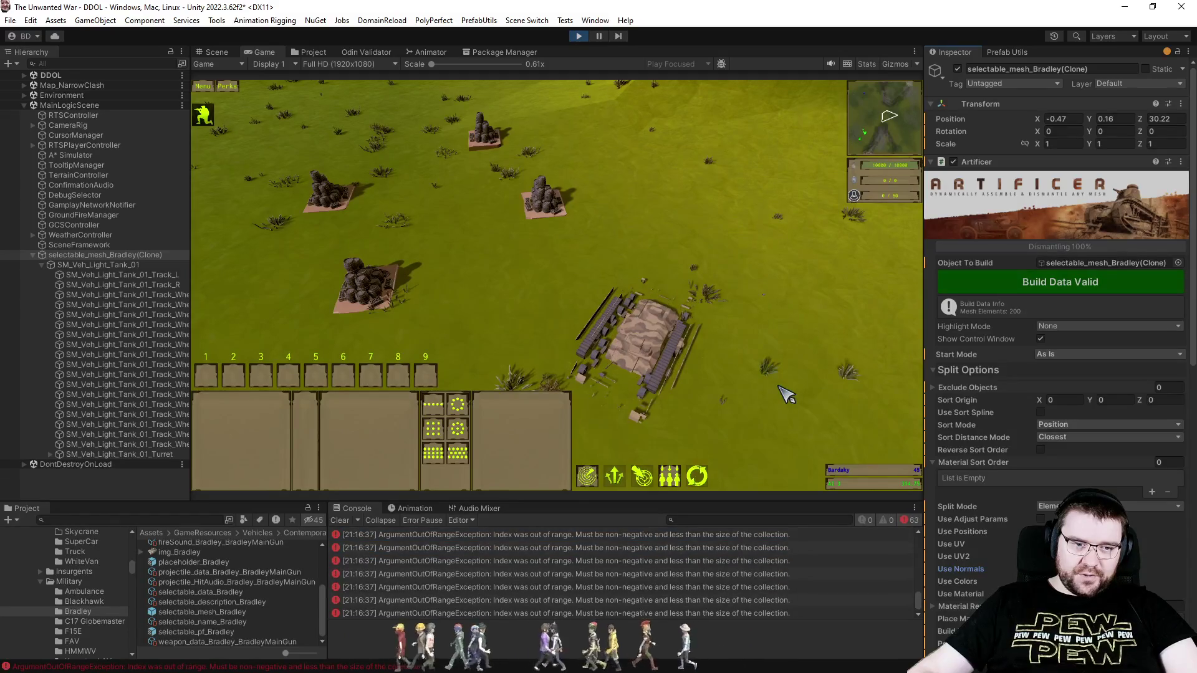
pyautogui.scroll(3, 786, 394)
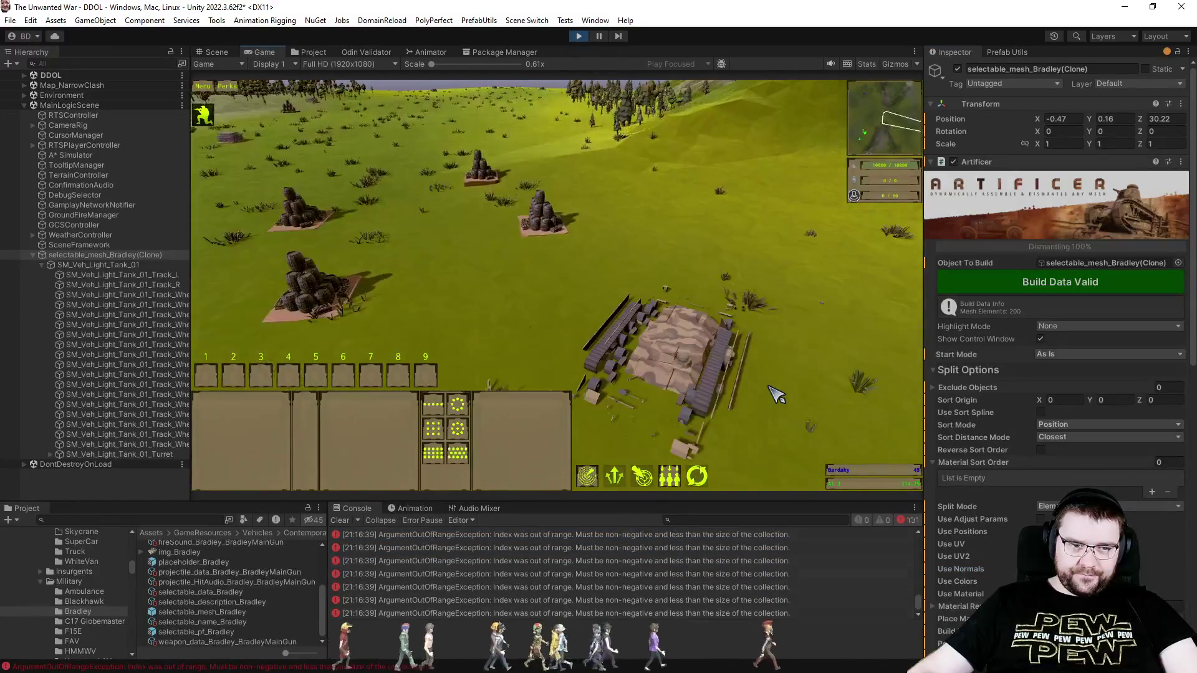
pyautogui.scroll(-2, 776, 394)
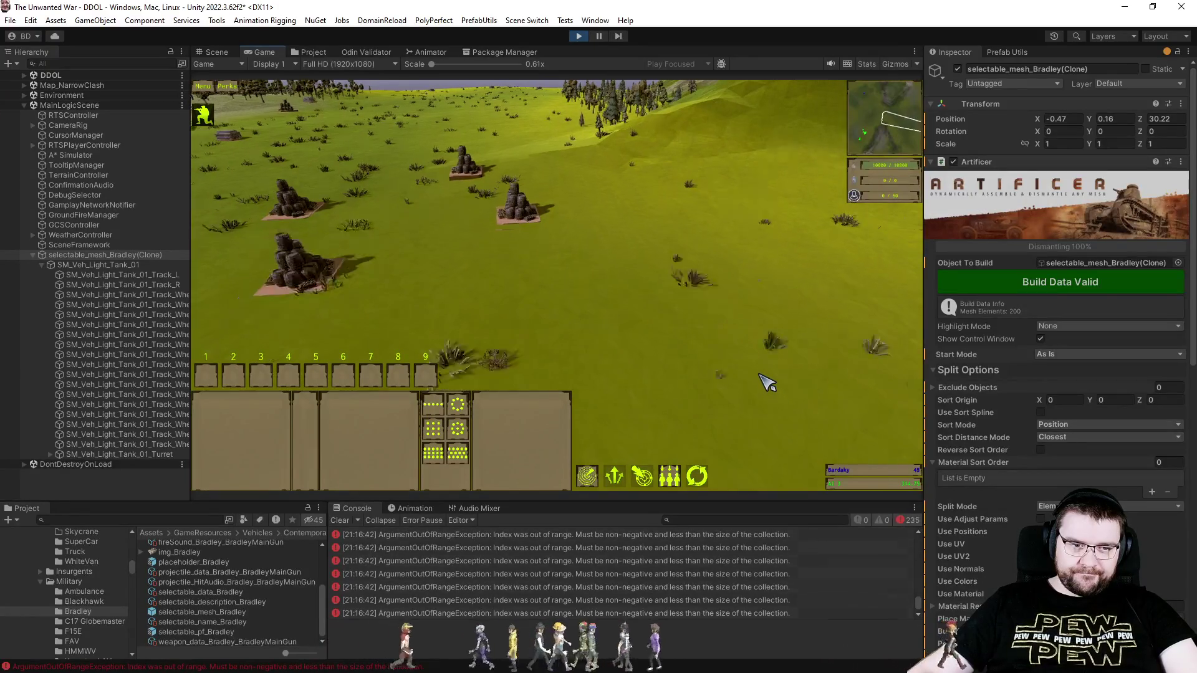
pyautogui.scroll(-1, 767, 382)
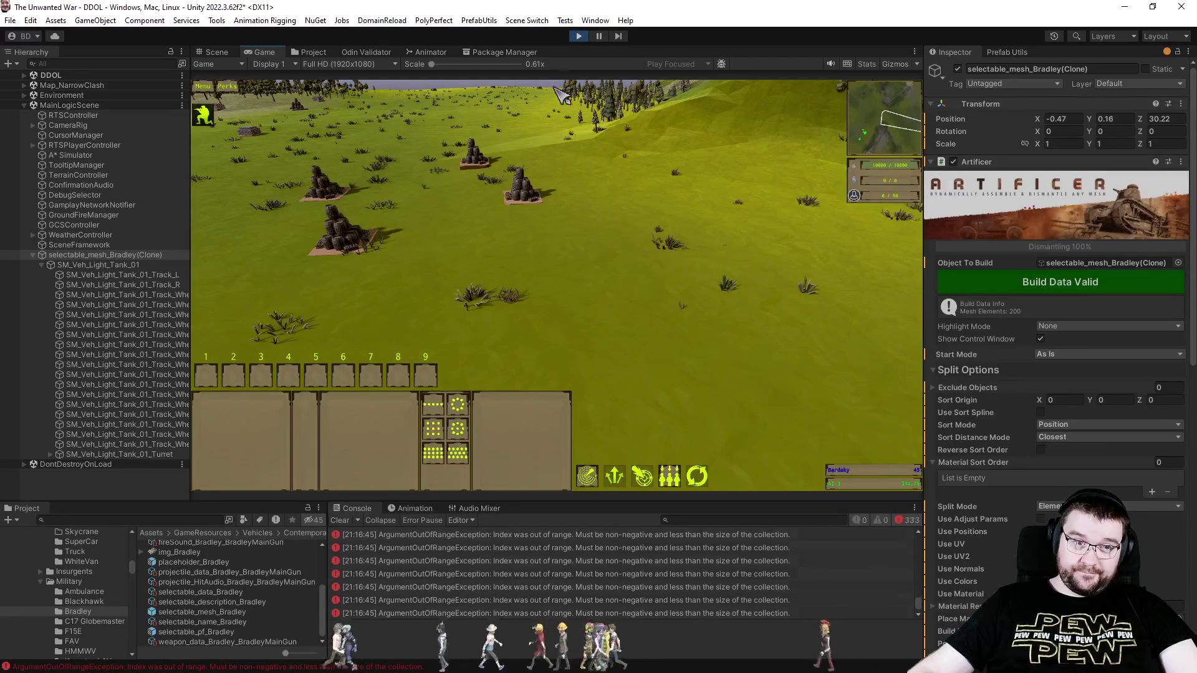
pyautogui.click(582, 36)
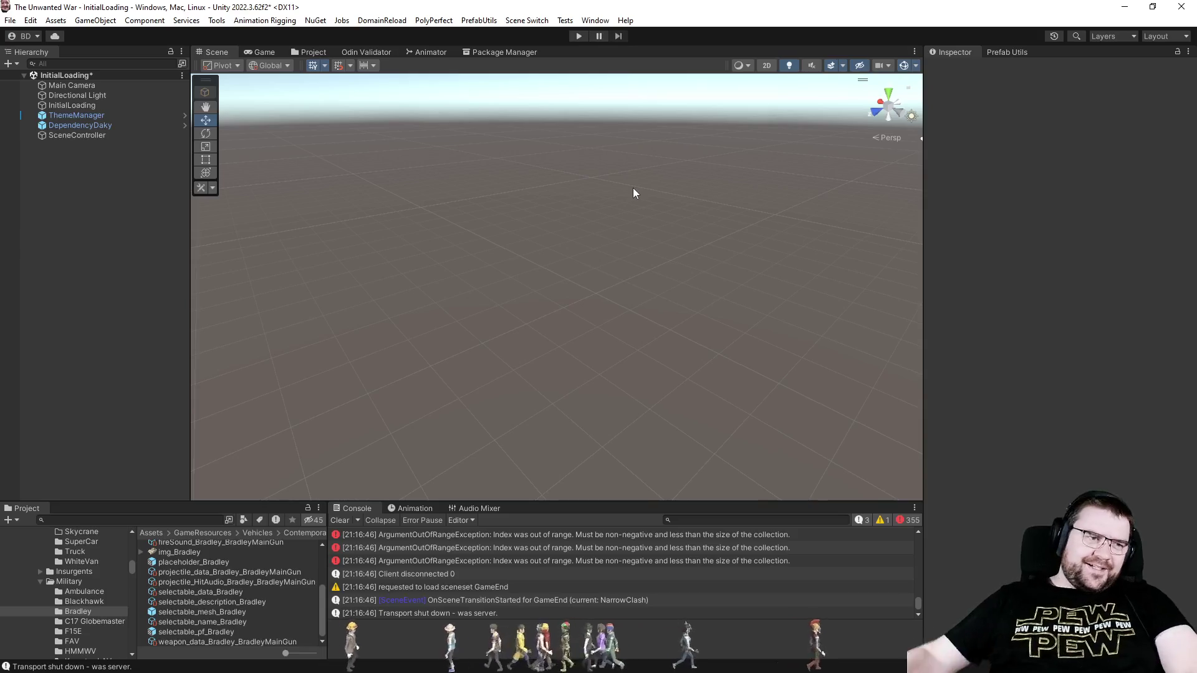
# Clear all Console messages while the asset import finishes.
pyautogui.click(338, 520)
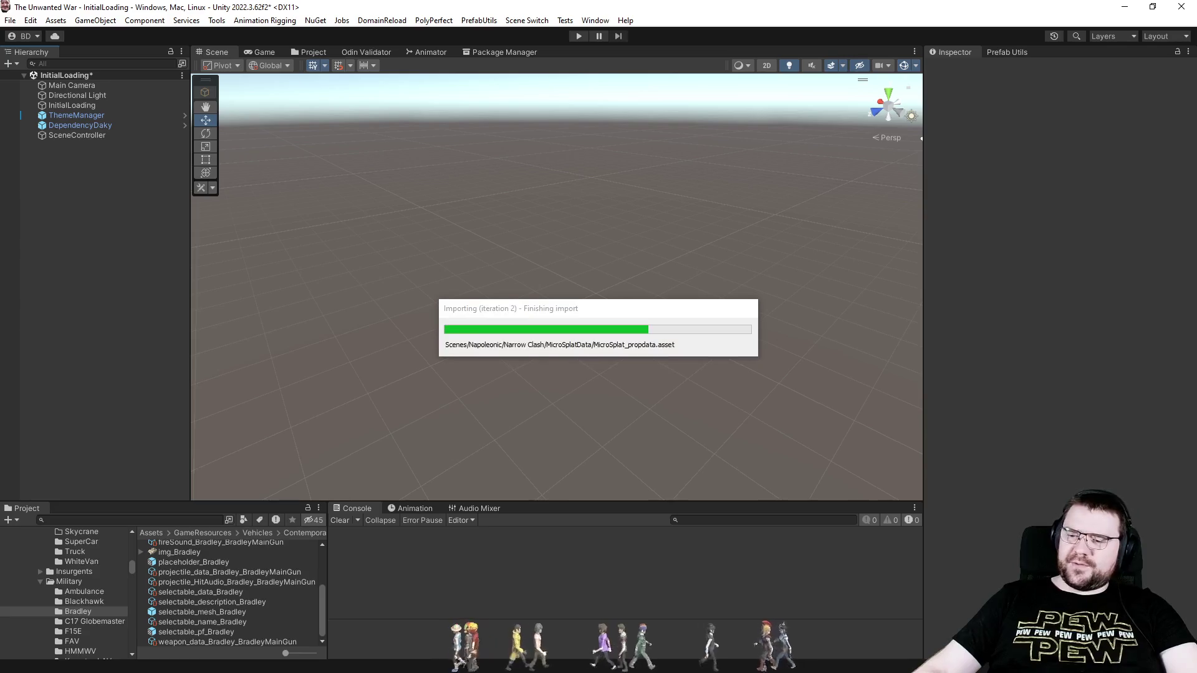